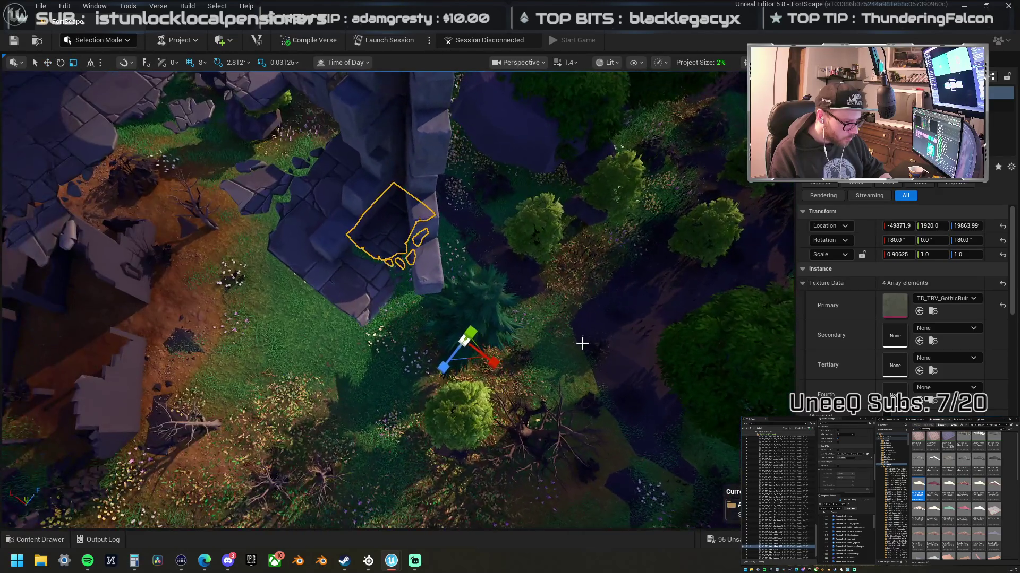
Step: Nudge a ruin piece up, then move the larger broken floor slab onto the grass and rotate it 180°
left_click_drag(463, 362, 462, 349)
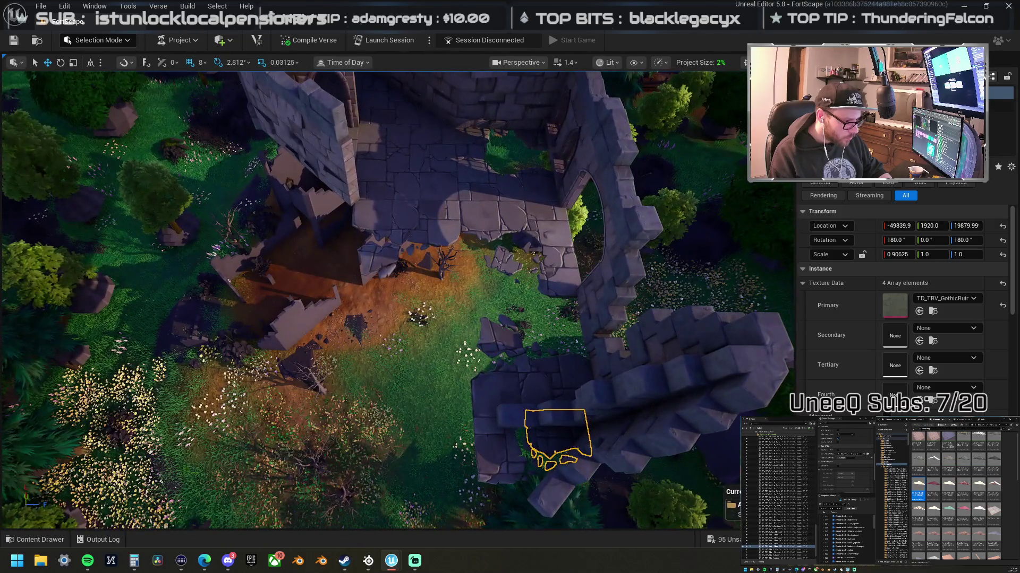
left_click(379, 260)
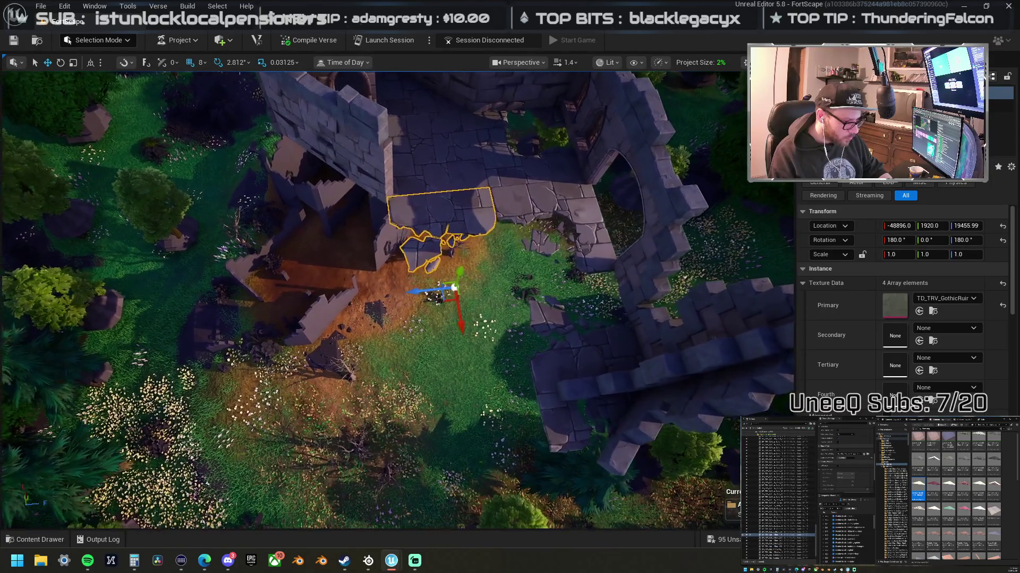
left_click(556, 222)
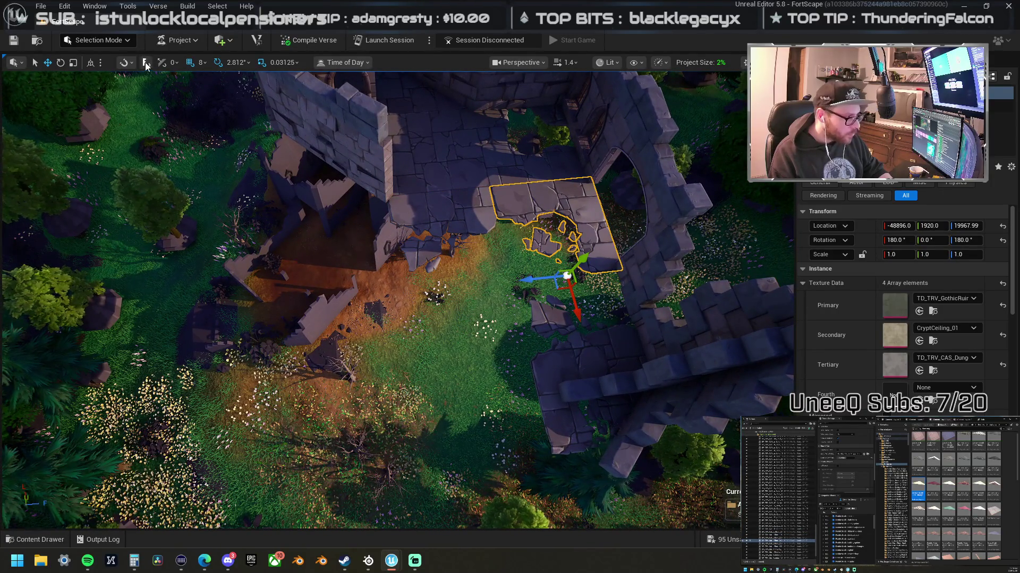
left_click_drag(567, 276, 489, 385)
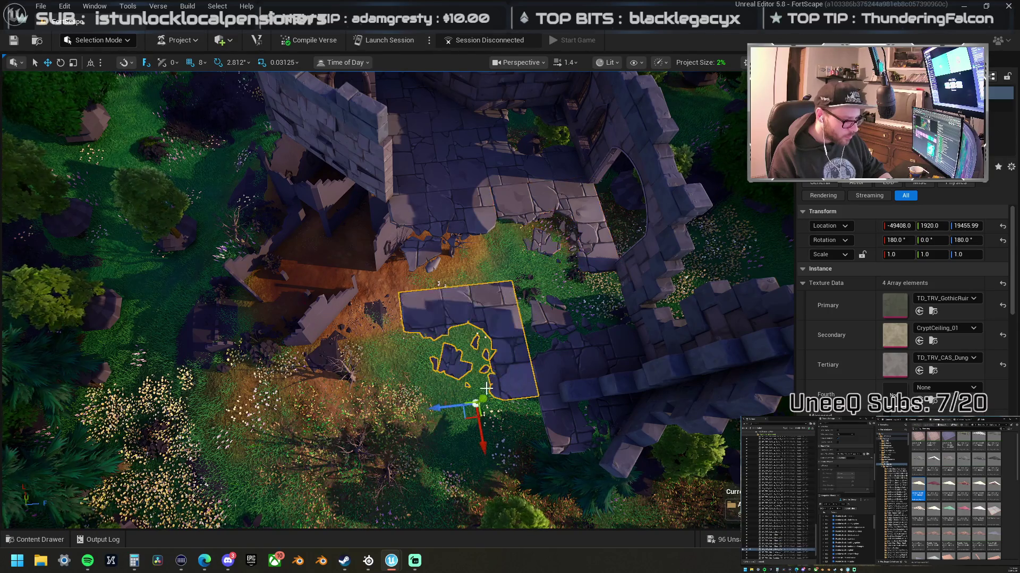
mouse_move(450, 437)
left_mouse_down()
mouse_move(467, 449)
mouse_move(510, 441)
mouse_move(536, 398)
left_mouse_up()
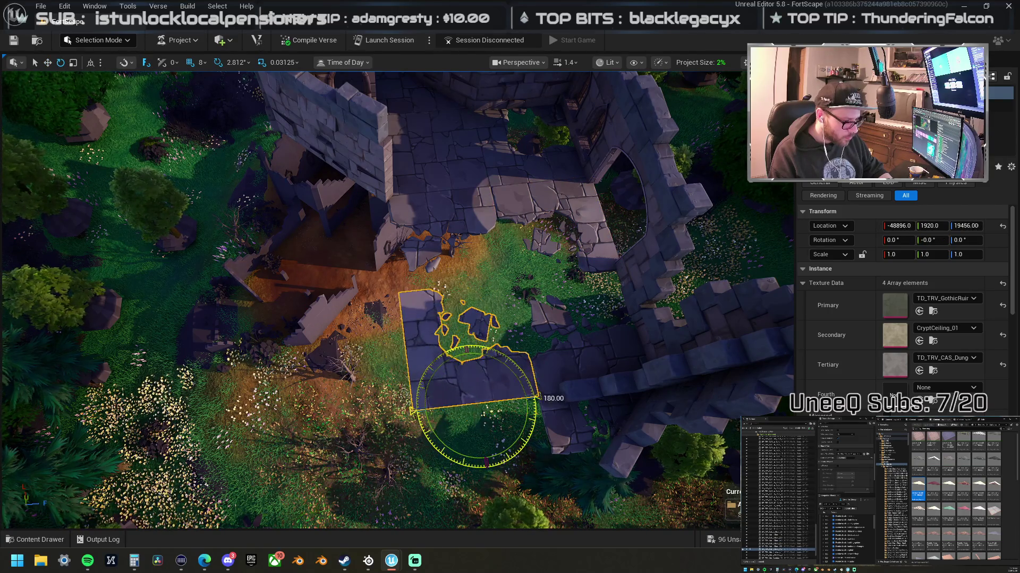
Step: Look over the courtyard around the placed slab and select the upper wall piece
key("a")
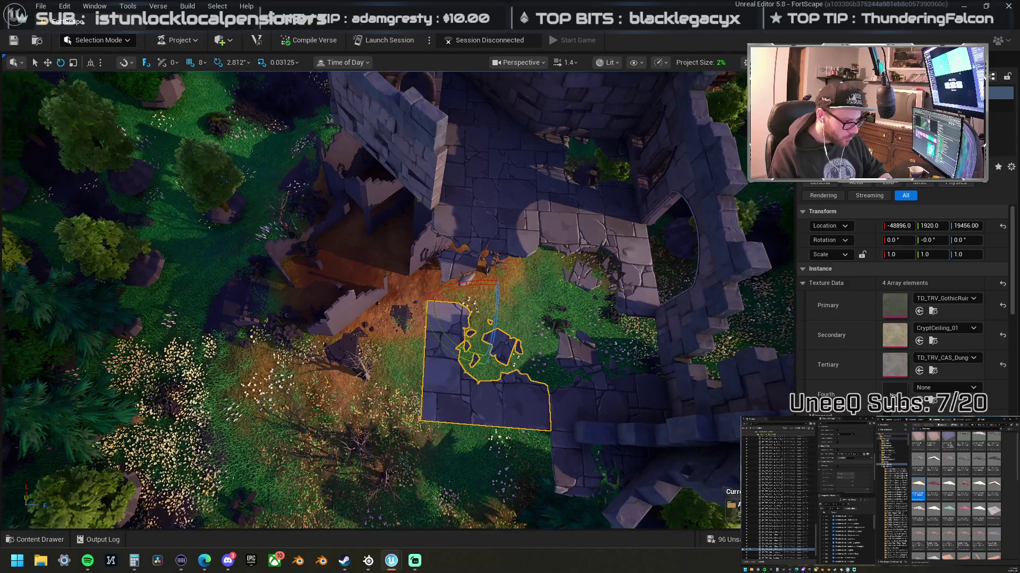
key("w")
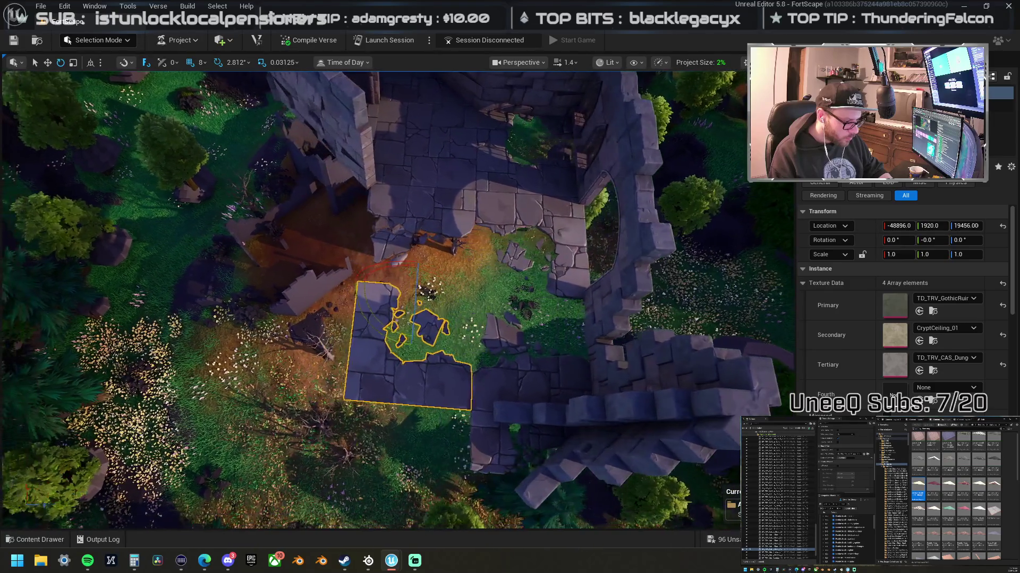
key("s")
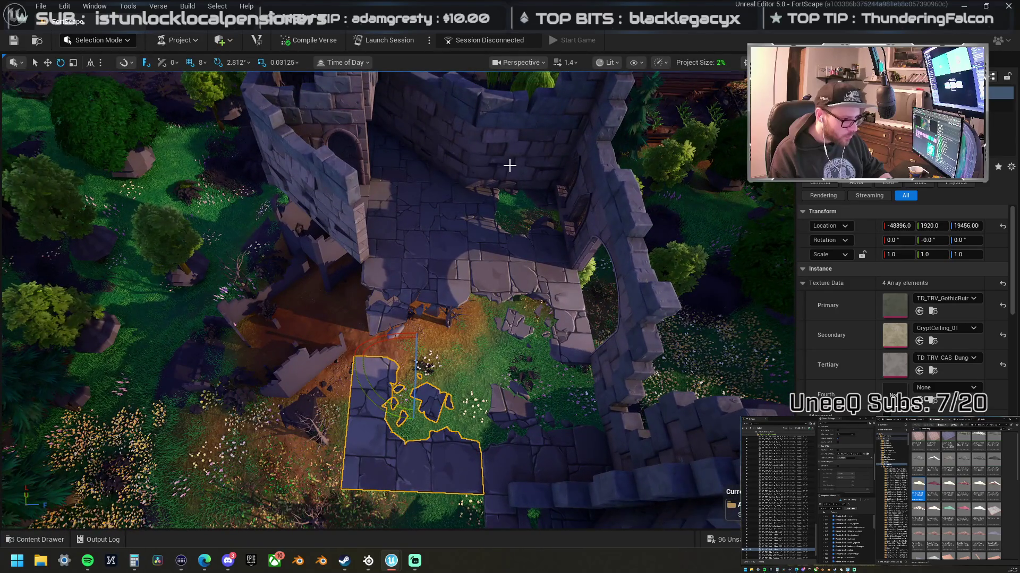
left_click(522, 191)
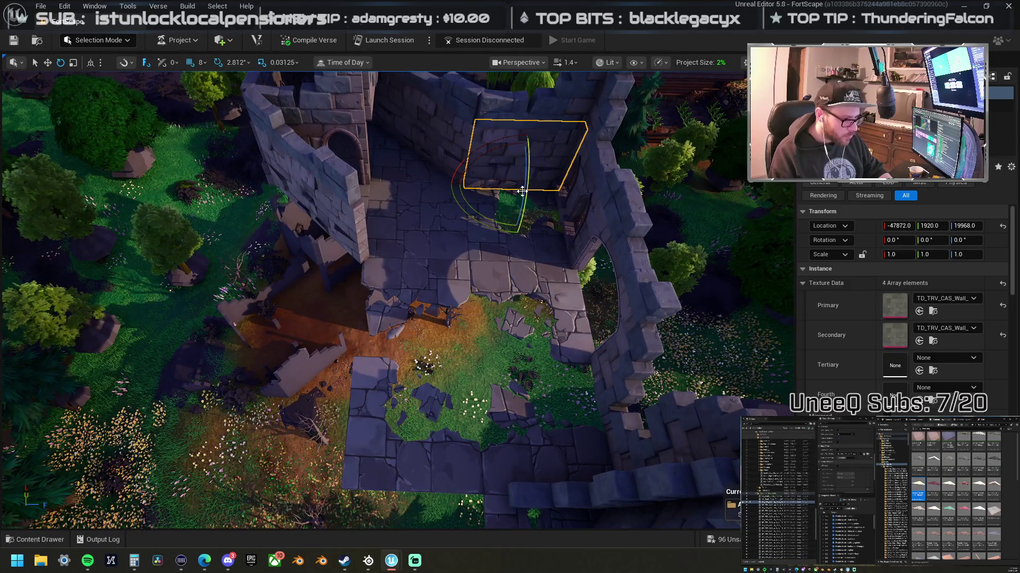
Step: Move the two selected wall pieces toward the courtyard and drop them to the ground
left_click(511, 111, "ctrl")
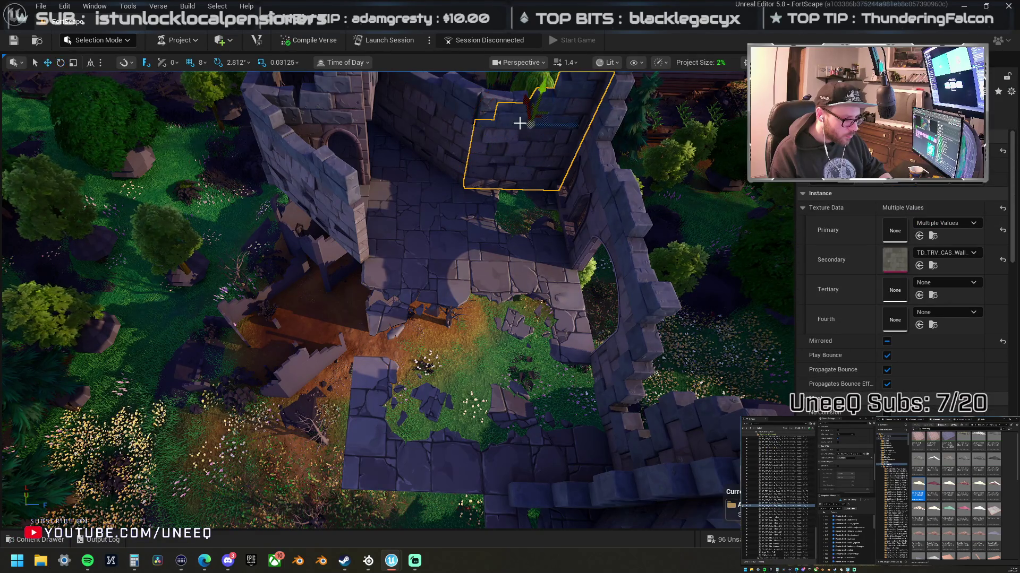
left_click_drag(521, 125, 361, 360)
key("End")
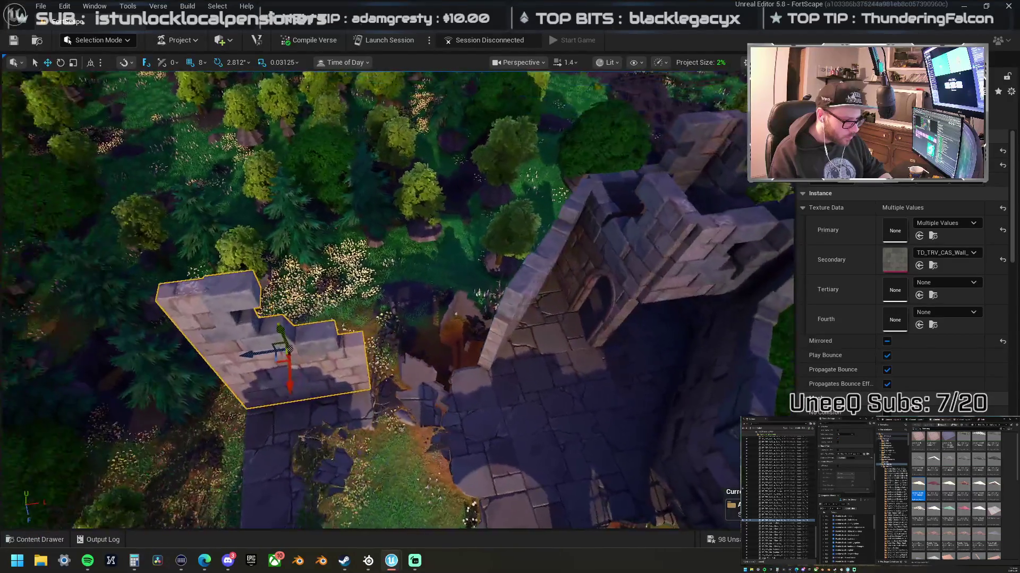
Step: Alt-copy one wall piece into the battlement gap, rotate it 180°, and delete the small wall piece
left_click(321, 344)
left_click_drag(292, 353, 416, 390)
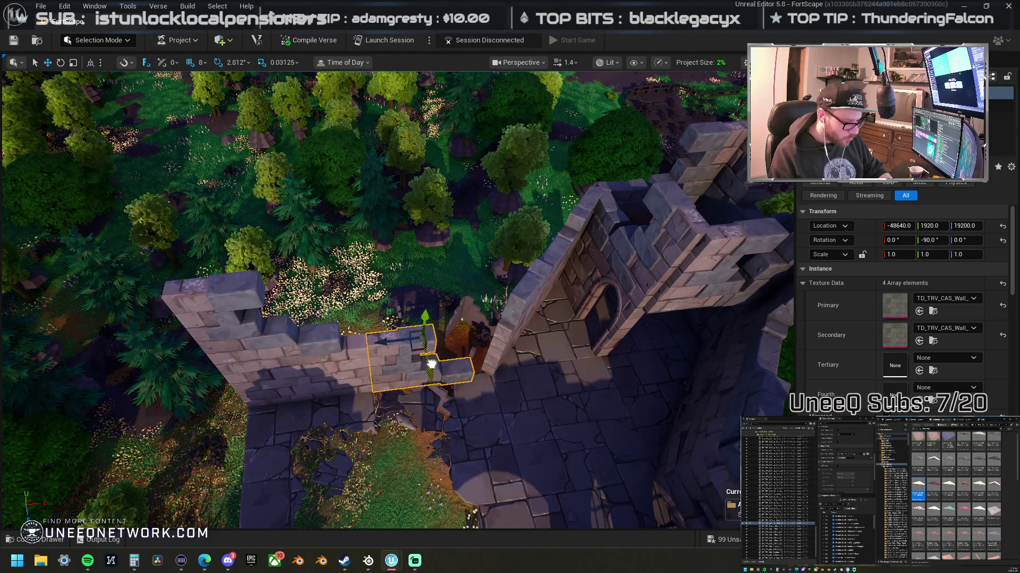
key("ctrl+r")
mouse_move(490, 382)
left_mouse_down()
mouse_move(403, 382)
mouse_move(361, 369)
left_mouse_up()
key("Delete")
Step: Pick among the lower wall pieces and move the front wall piece up onto the upper wall
left_click(633, 399)
mouse_move(645, 395)
left_mouse_down()
mouse_move(472, 441)
mouse_move(366, 366)
mouse_move(338, 194)
mouse_move(304, 215)
mouse_move(309, 200)
mouse_move(255, 207)
mouse_move(437, 405)
mouse_move(436, 427)
mouse_move(371, 313)
mouse_move(338, 177)
mouse_move(347, 197)
left_mouse_up()
left_click(467, 443)
left_click(438, 413)
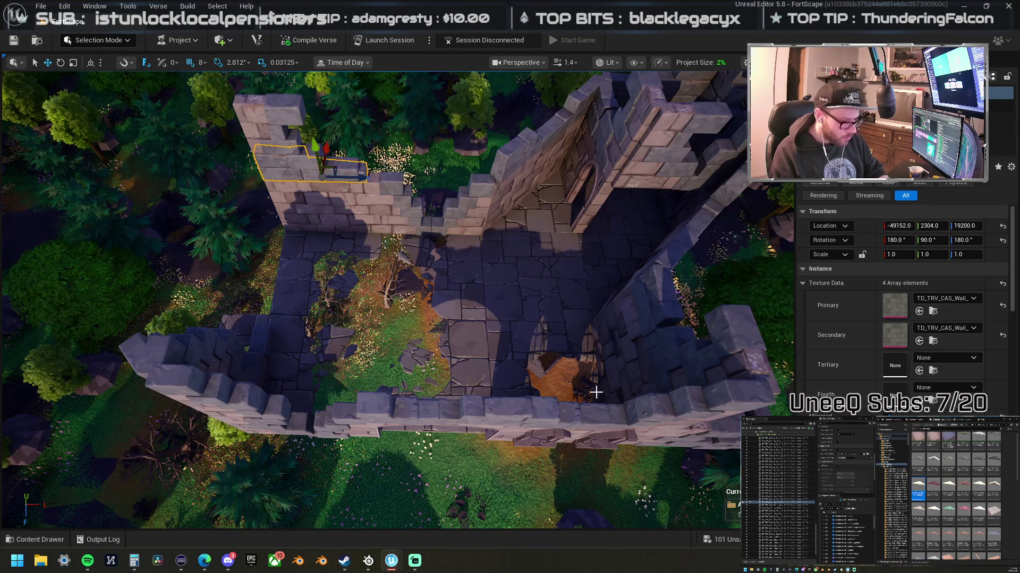
left_click(590, 415)
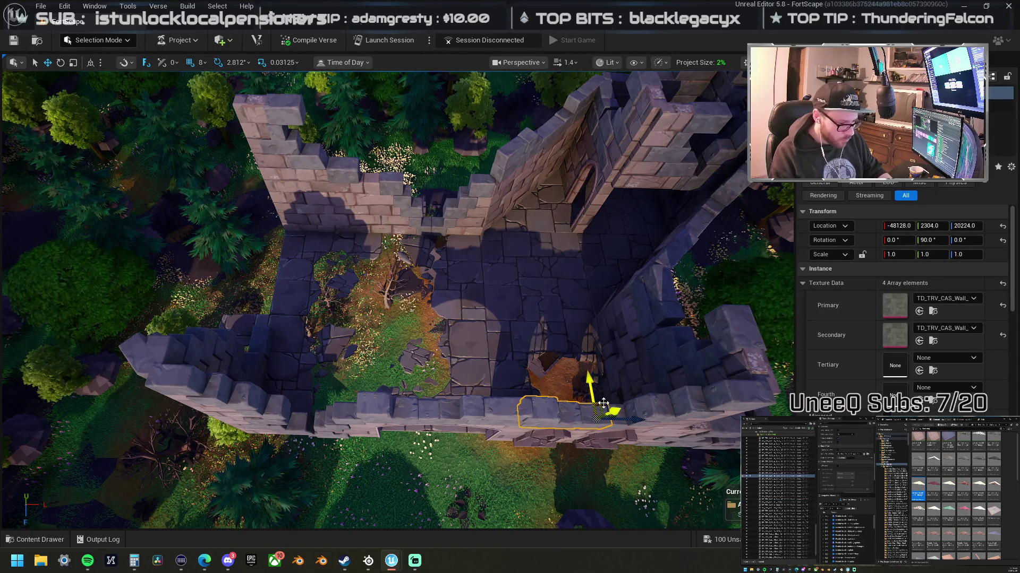
left_click(392, 177)
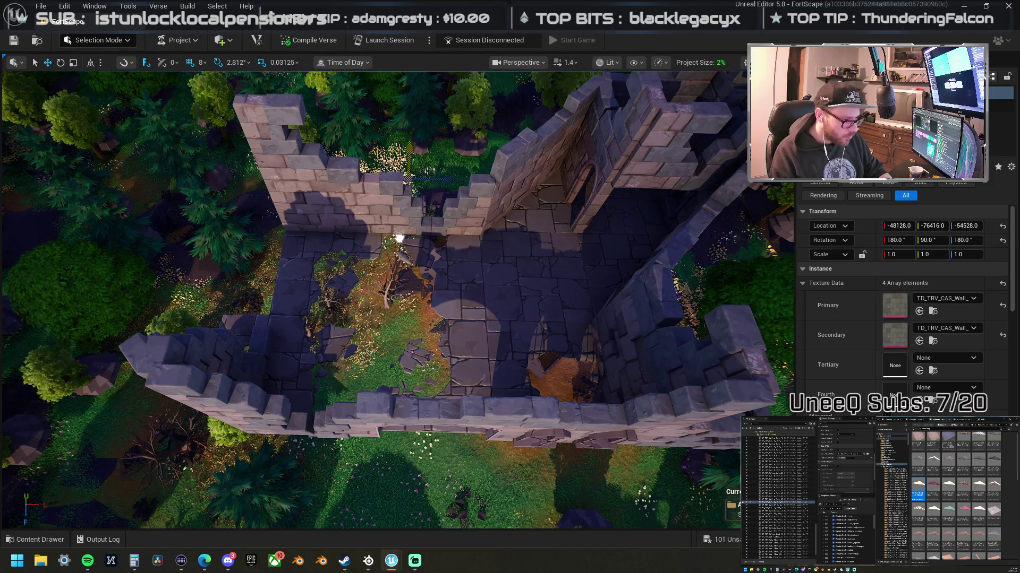
left_click(560, 407)
mouse_move(609, 402)
left_mouse_down()
mouse_move(414, 170)
mouse_move(278, 178)
left_mouse_up()
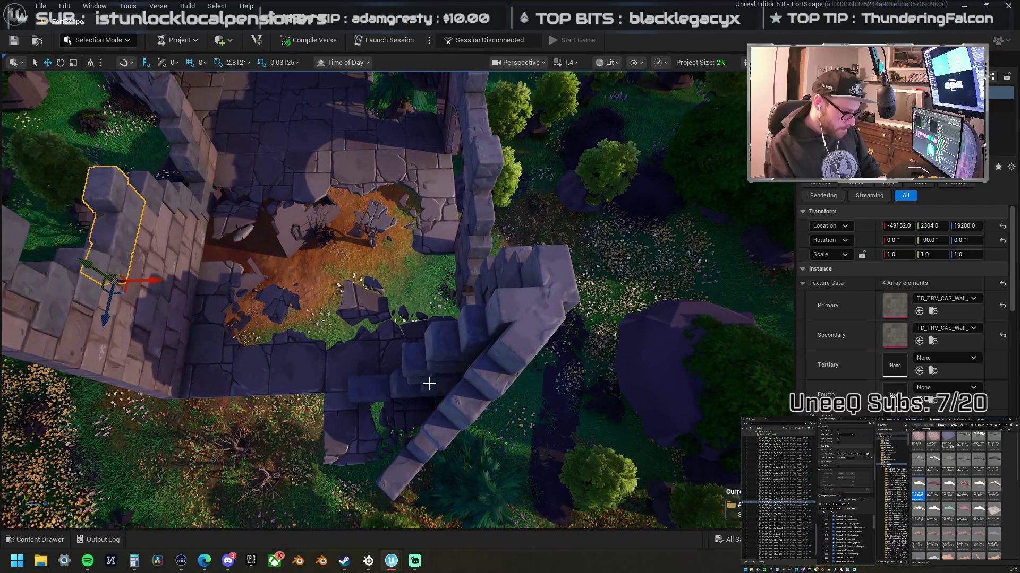
Step: Move the large stone stair piece to the courtyard's left side and flip it around
left_click(426, 381)
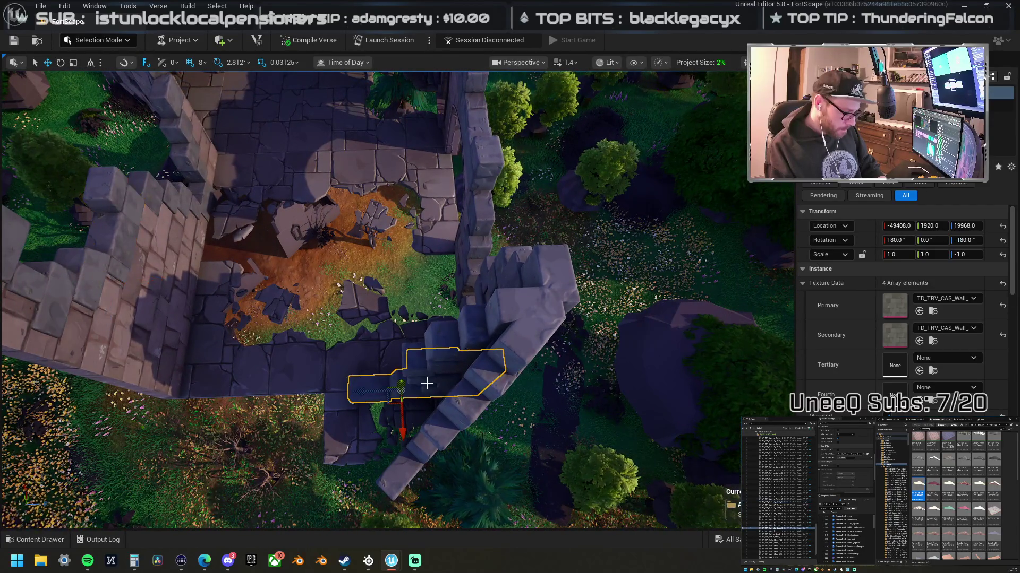
left_click(466, 335)
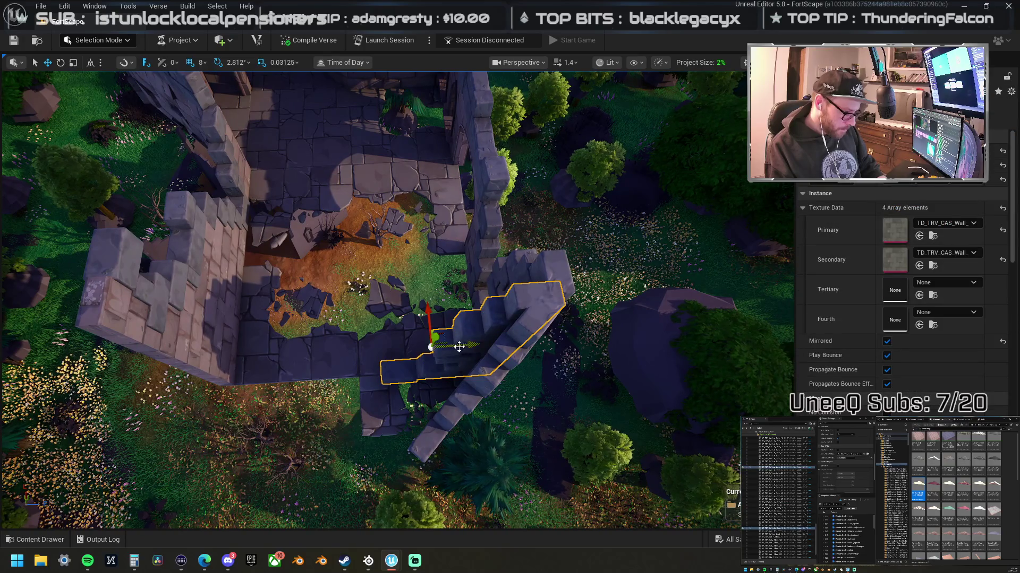
mouse_move(472, 344)
left_mouse_down()
mouse_move(301, 351)
mouse_move(300, 372)
mouse_move(309, 360)
mouse_move(295, 384)
left_mouse_up()
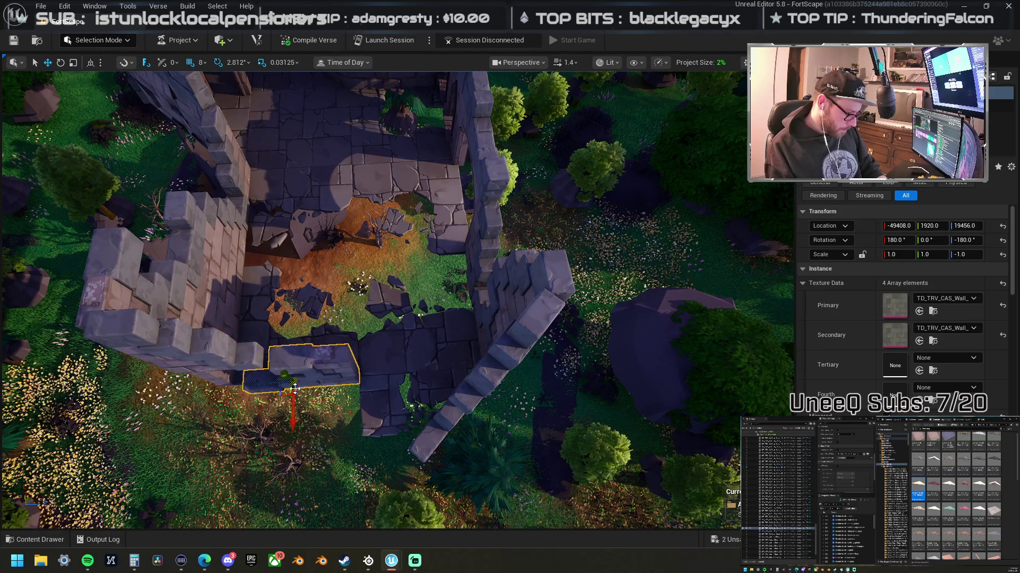
key("ctrl+End")
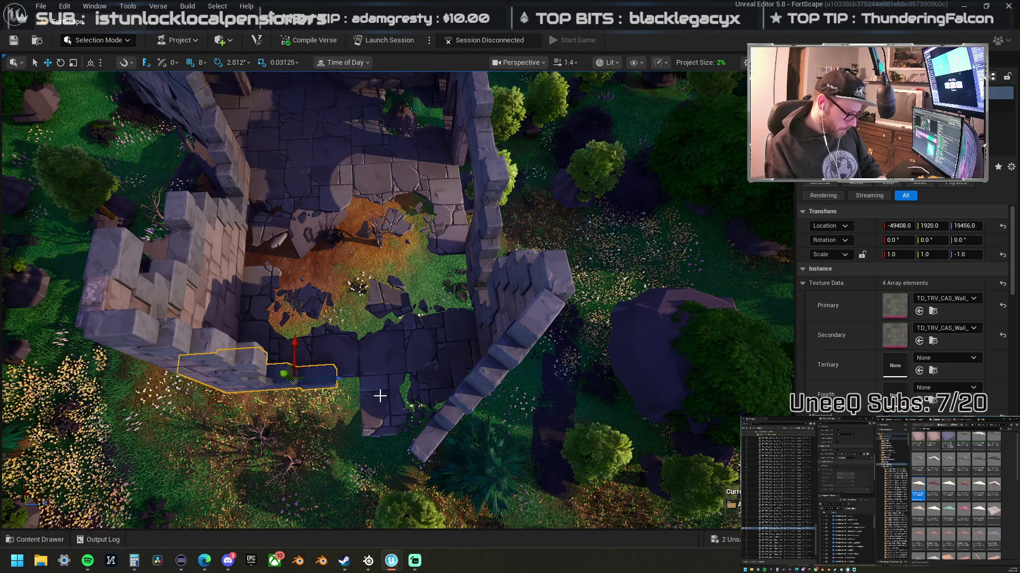
Step: Shift another stone wall piece left and rotate it to -90° about its vertical axis
left_click(380, 396)
left_click_drag(583, 396, 463, 407)
key("e")
mouse_move(425, 464)
left_mouse_down()
mouse_move(404, 470)
mouse_move(344, 412)
left_mouse_up()
left_click_drag(371, 319, 466, 272)
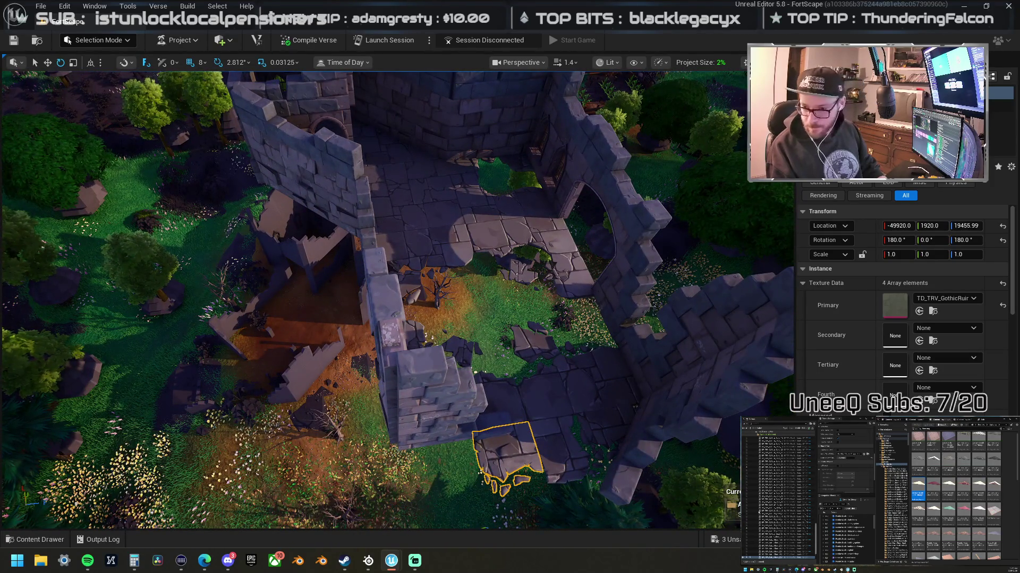
Step: Drag PPID_CR_Legacy_BP_TRV_GothicRuins_Corner_01a from the Content Browser onto the tower's left wall
left_click(533, 218)
right_click(533, 218)
left_click(536, 228)
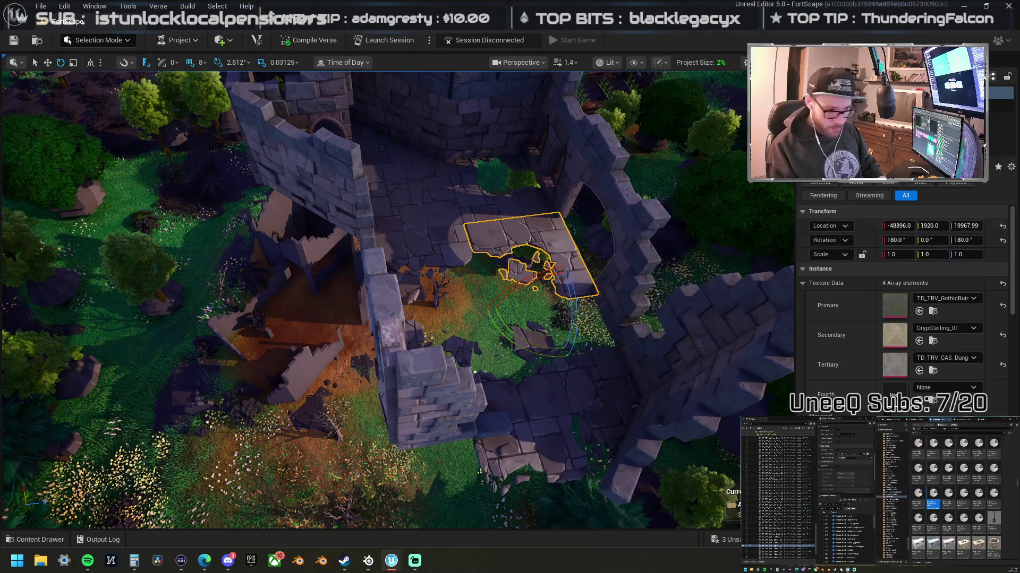
scroll(956, 494, "down", 3)
scroll(963, 534, "down", 3)
scroll(963, 510, "down", 2)
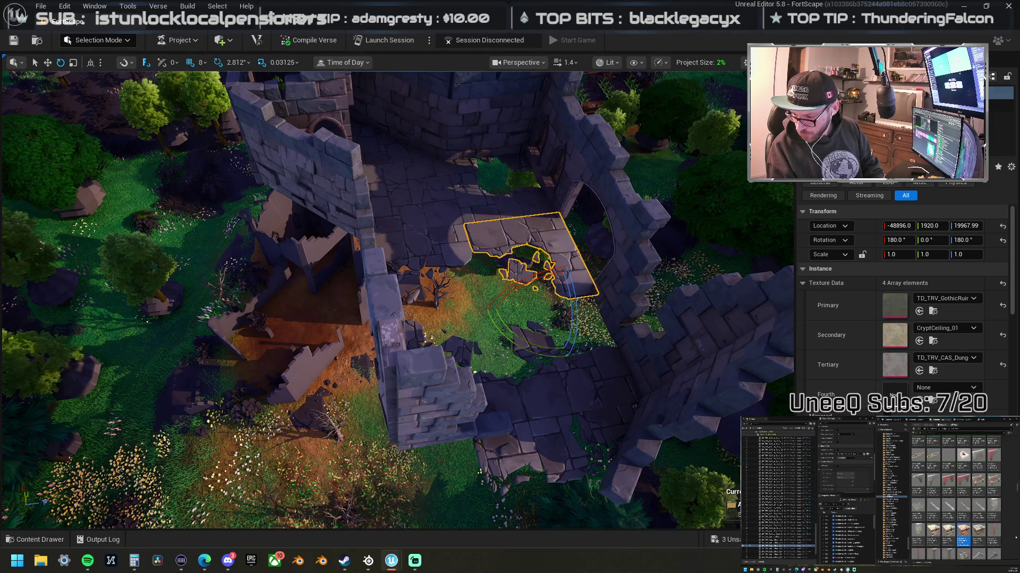
mouse_move(1019, 355)
left_mouse_down()
mouse_move(547, 361)
mouse_move(514, 431)
mouse_move(462, 417)
mouse_move(502, 419)
mouse_move(496, 391)
mouse_move(380, 390)
left_mouse_up()
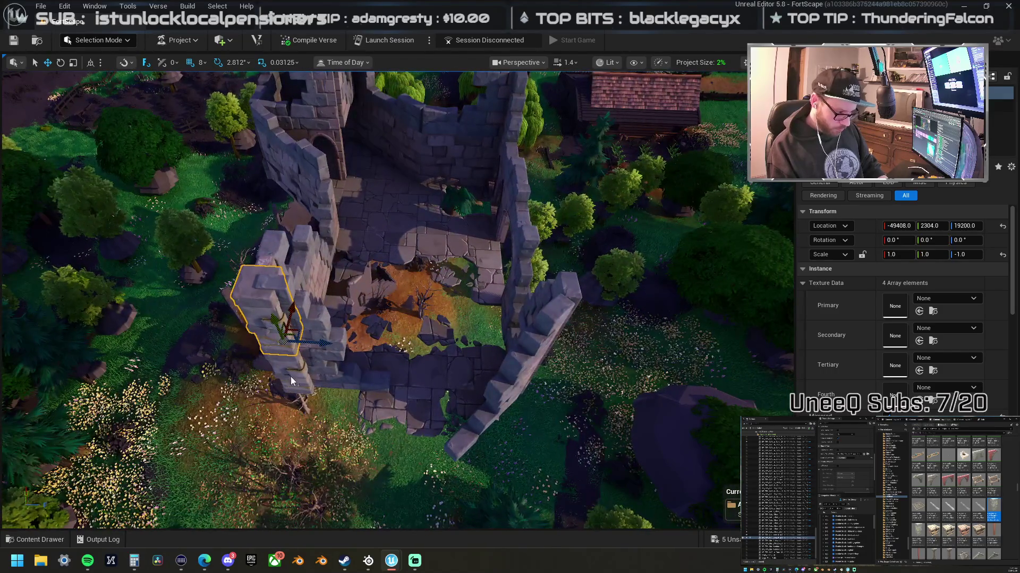
Step: Try repositioning the right-front wall piece, then undo the moves
left_click(538, 388)
left_click_drag(538, 387, 330, 392)
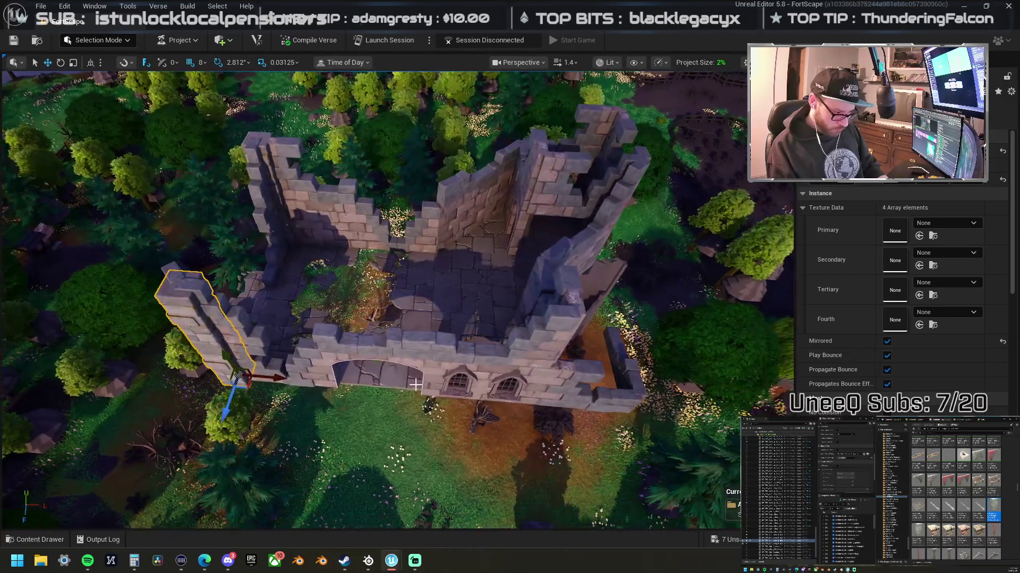
left_click(562, 396)
left_click_drag(563, 395, 474, 352)
mouse_move(355, 378)
left_mouse_down()
mouse_move(404, 361)
mouse_move(385, 361)
mouse_move(452, 425)
mouse_move(401, 418)
left_mouse_up()
key("ctrl+z")
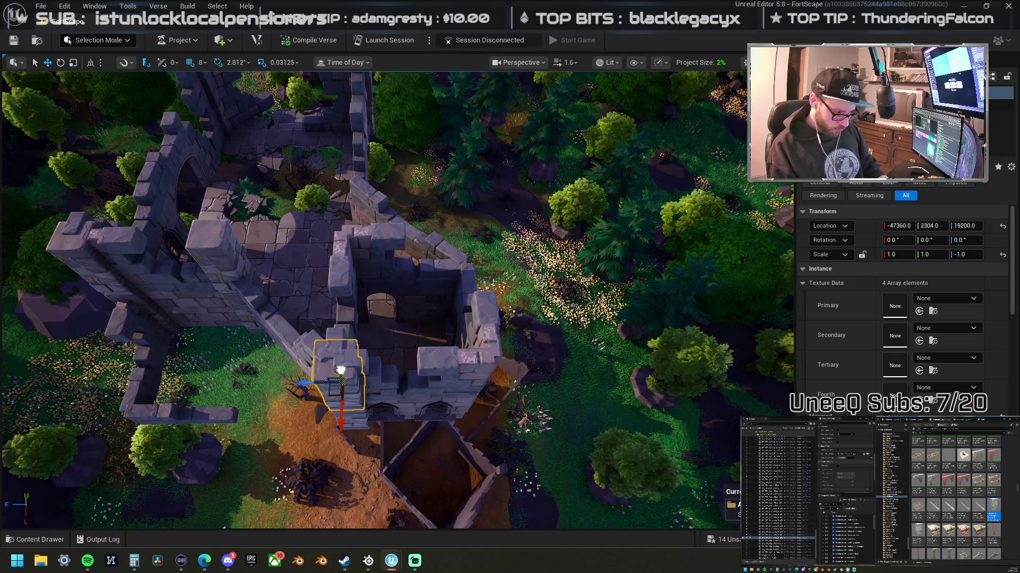
key("ctrl+z")
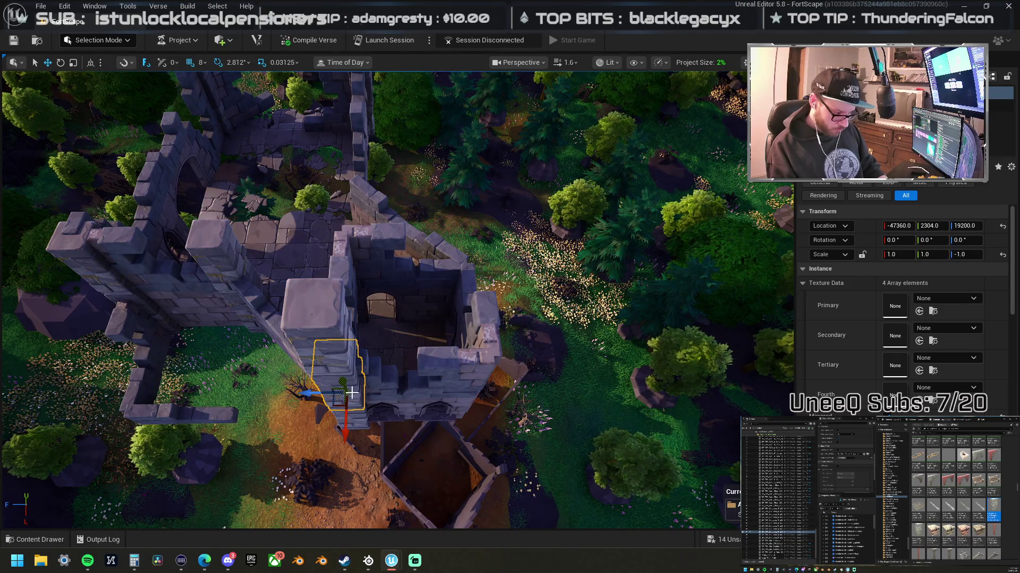
Step: Delete the upper tower piece stacked on the ruins and select the lower tower piece
left_click(341, 358)
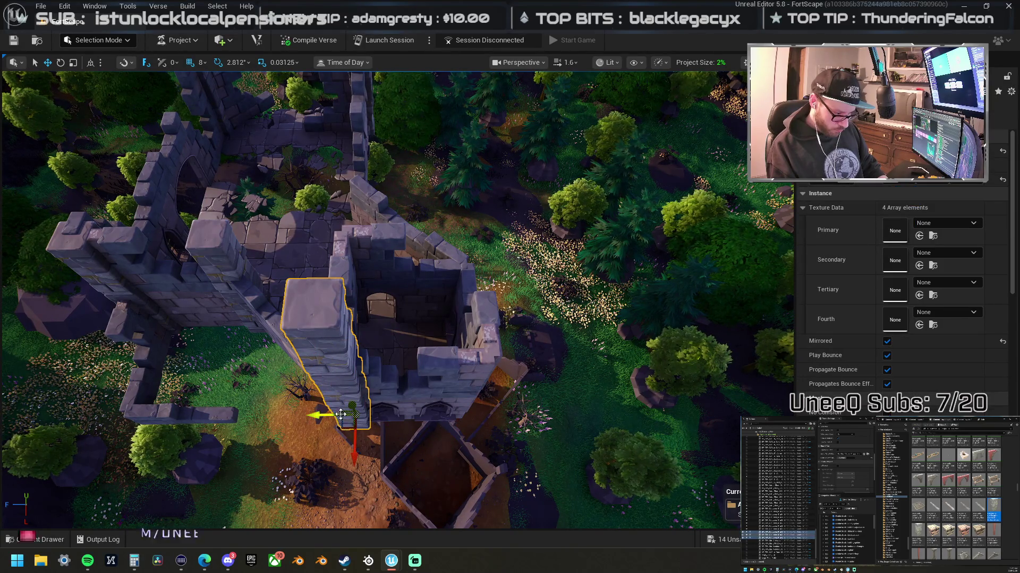
mouse_move(427, 409)
left_mouse_down()
mouse_move(372, 371)
mouse_move(282, 418)
mouse_move(341, 383)
left_mouse_up()
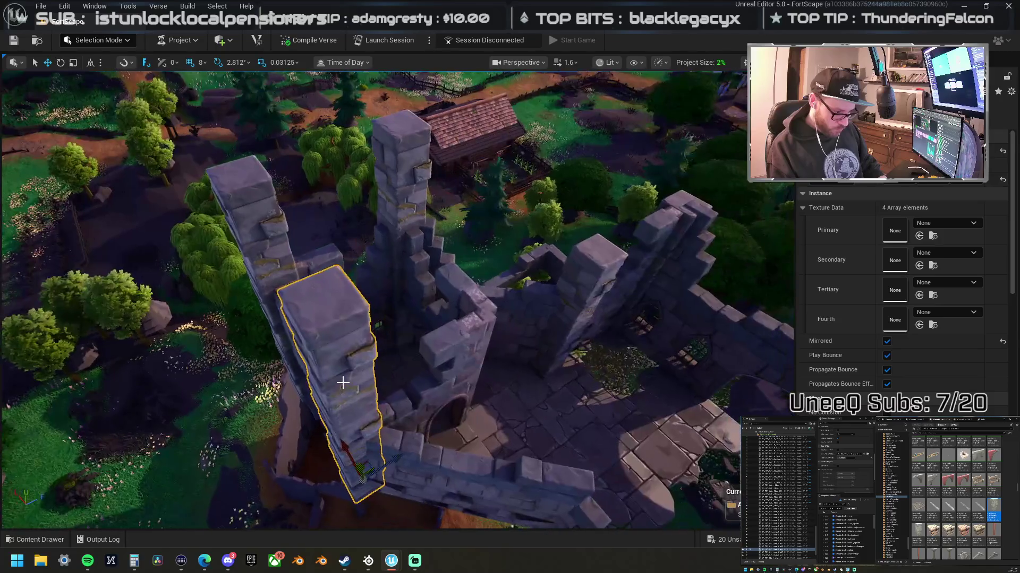
left_click(342, 356)
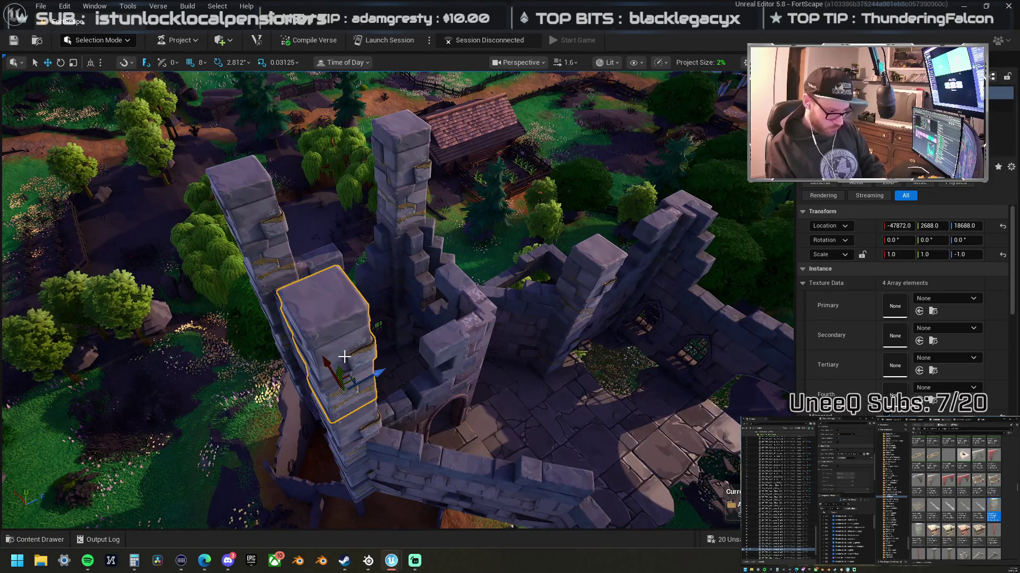
key("Delete")
left_click(340, 390)
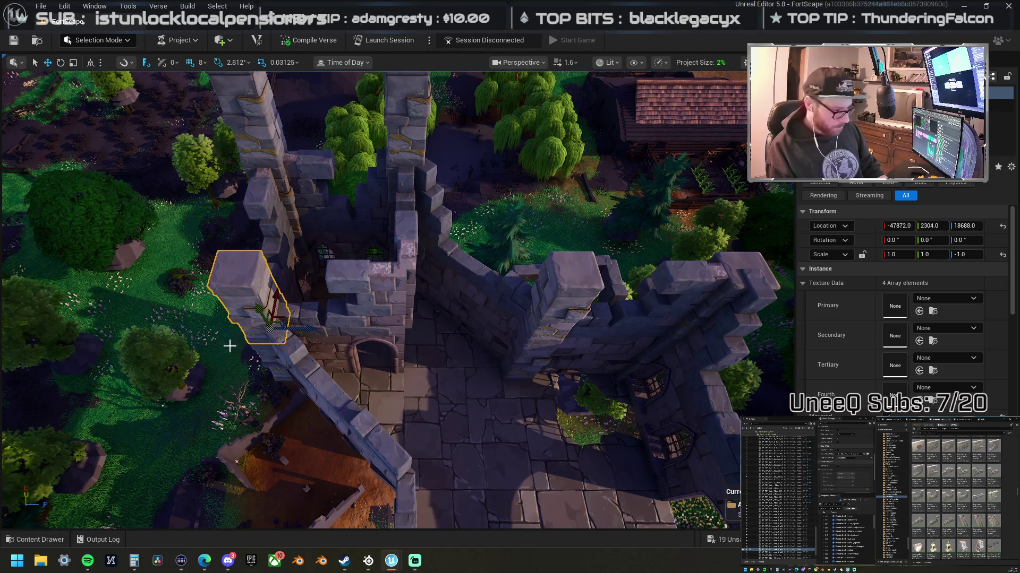
Step: Drop the selected wall piece lower and shrink the top of the central stone pillar
key("End")
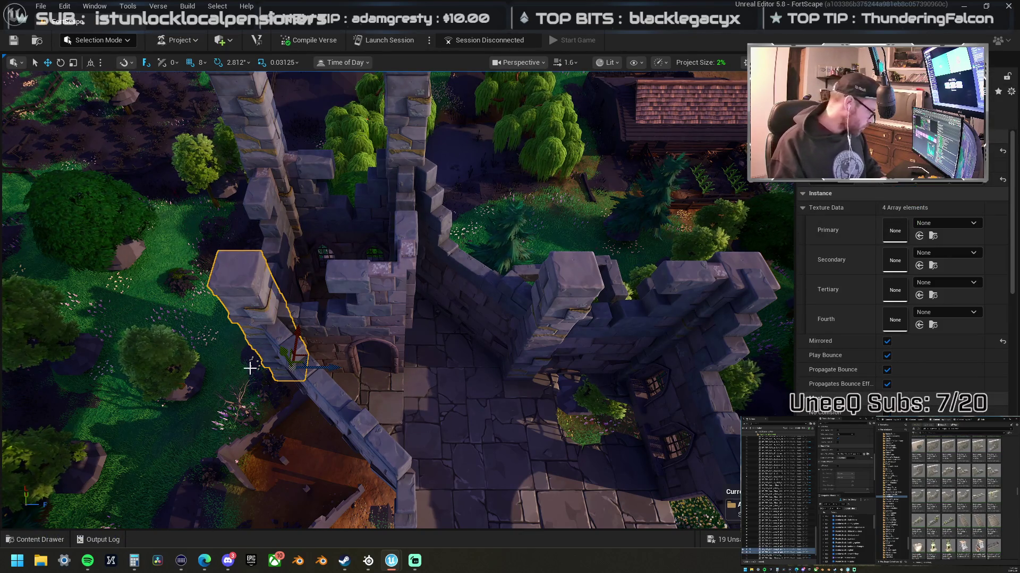
scroll(296, 346, "up", 3)
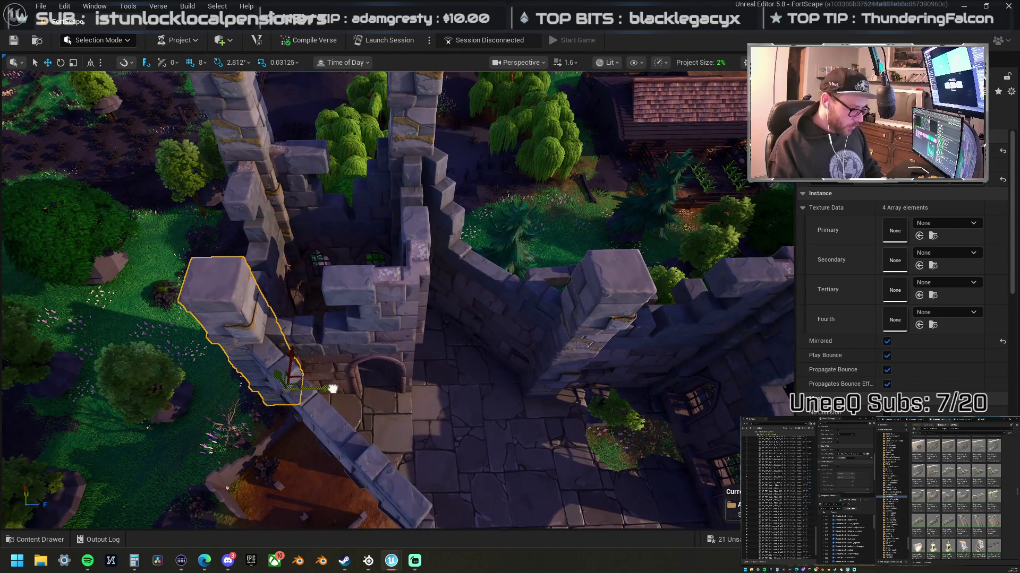
left_click(372, 345)
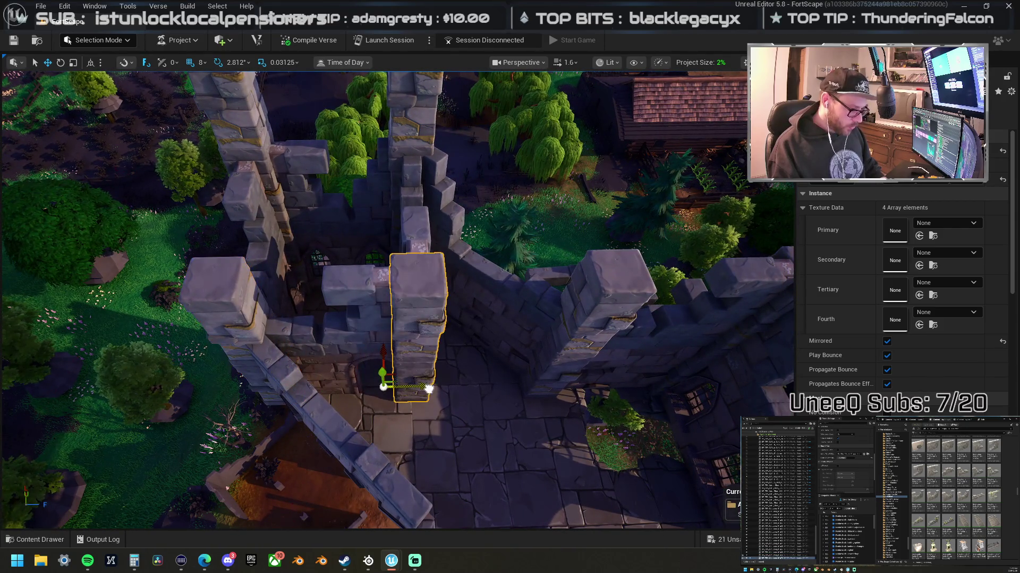
key("f")
scroll(426, 381, "down", 2)
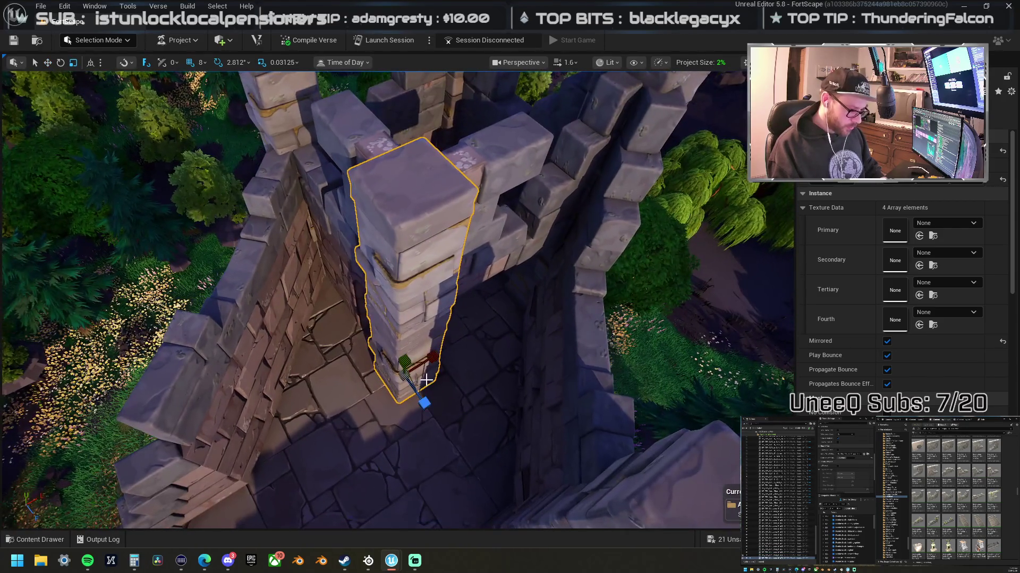
left_click_drag(422, 378, 404, 378)
Step: Lower the castle wall piece behind the pillar and slightly enlarge the tower piece on the wall
left_click_drag(372, 319, 340, 287)
left_click_drag(404, 372, 428, 406)
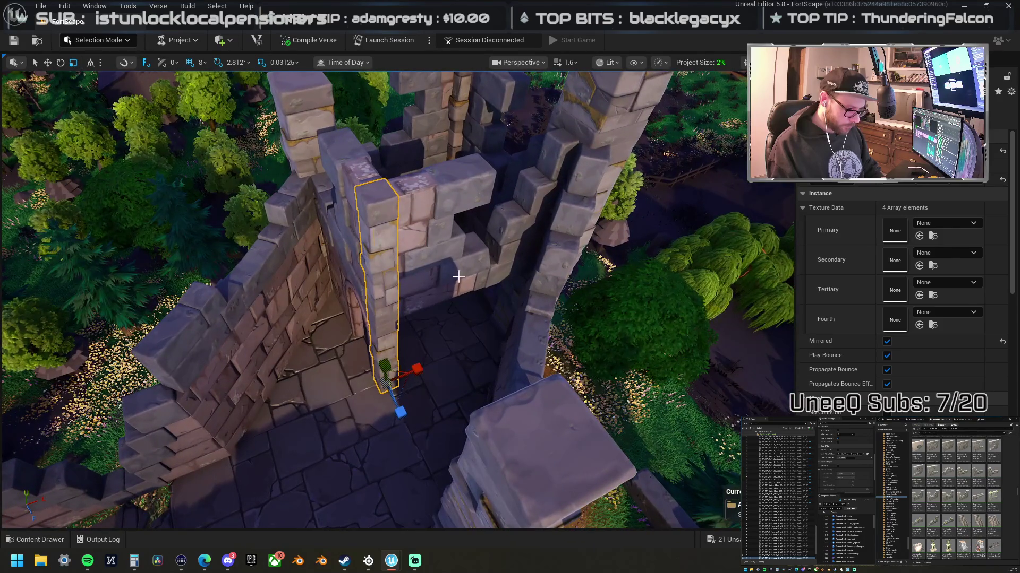
left_click(450, 278)
mouse_move(473, 256)
left_mouse_down()
mouse_move(454, 322)
mouse_move(366, 318)
left_mouse_up()
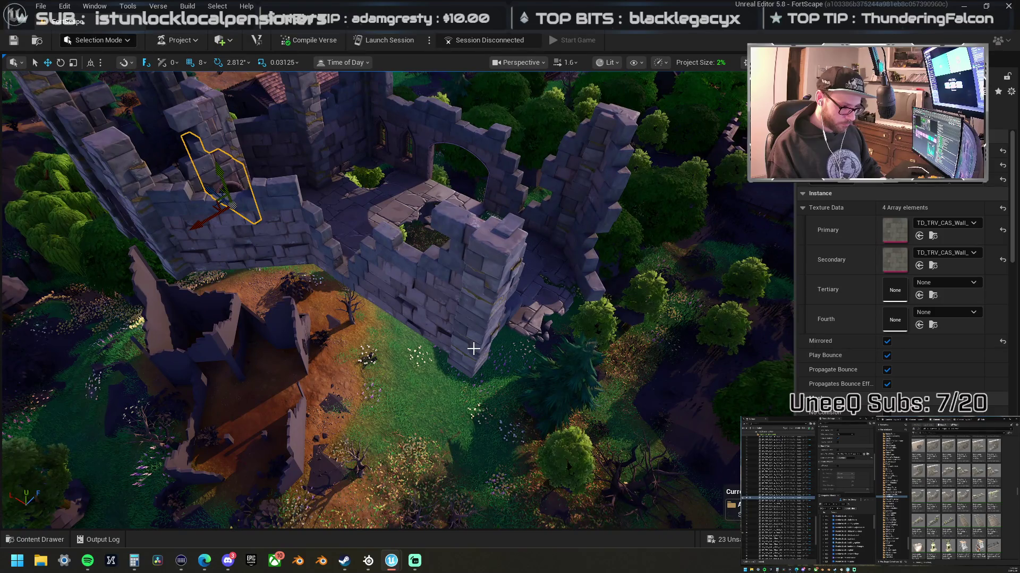
left_click(473, 349)
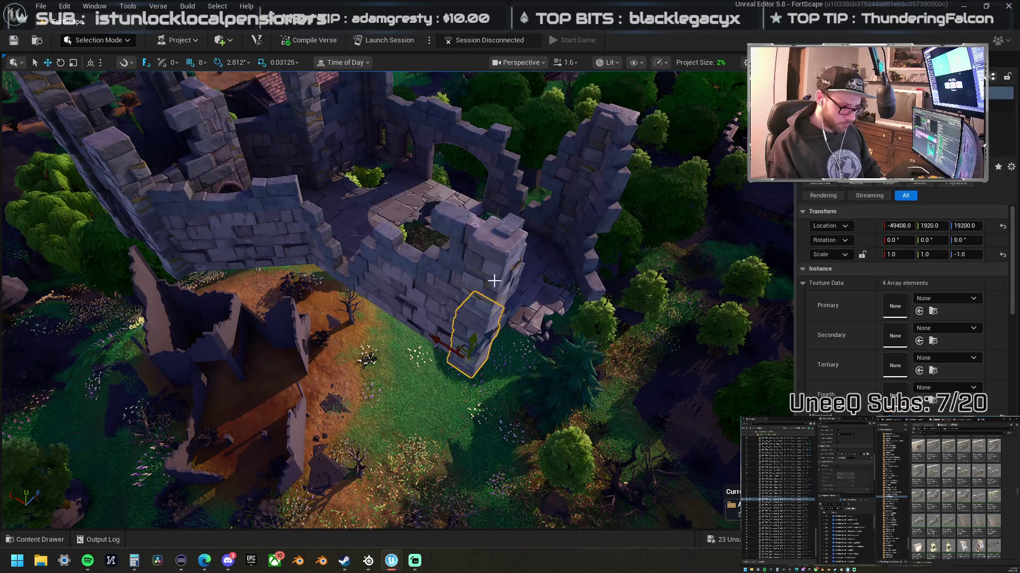
left_click_drag(488, 285, 491, 278)
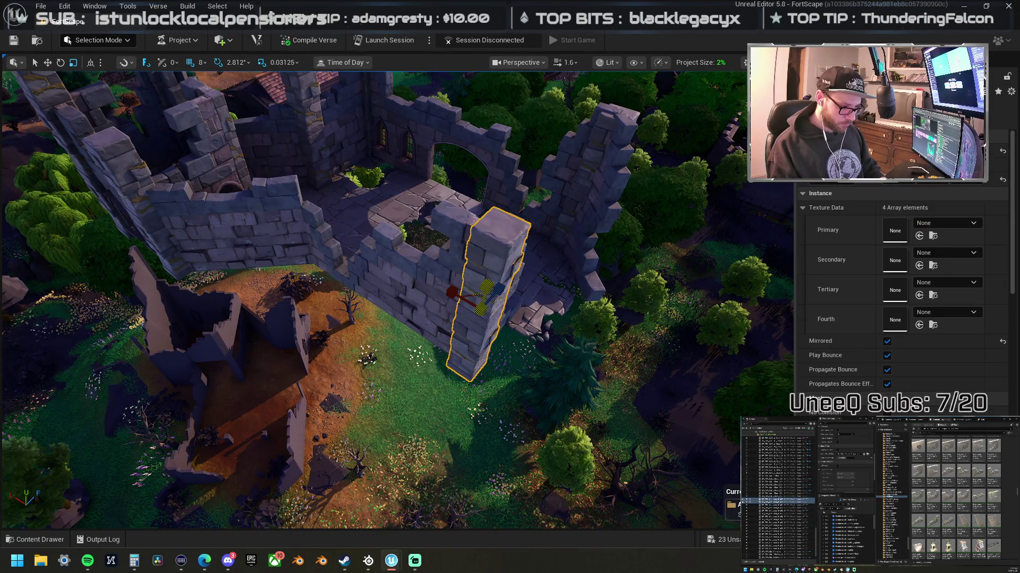
left_click_drag(333, 287, 403, 287)
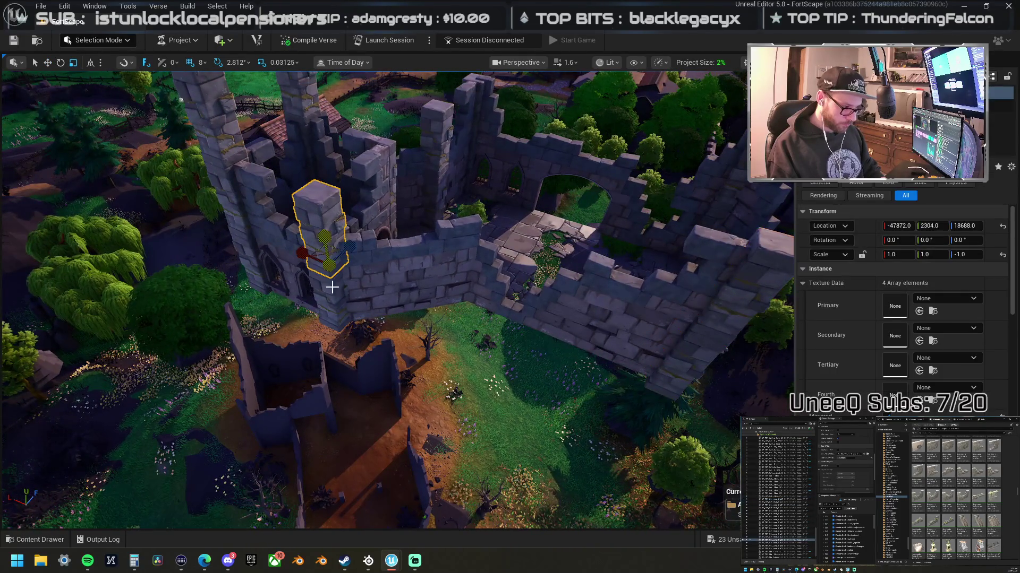
mouse_move(330, 301)
left_mouse_down()
mouse_move(436, 306)
mouse_move(545, 343)
left_mouse_up()
Step: Check the front and tall tower pieces, then move the small wall piece to a new spot
left_click(506, 392)
left_click_drag(506, 392, 418, 429)
left_click(348, 414)
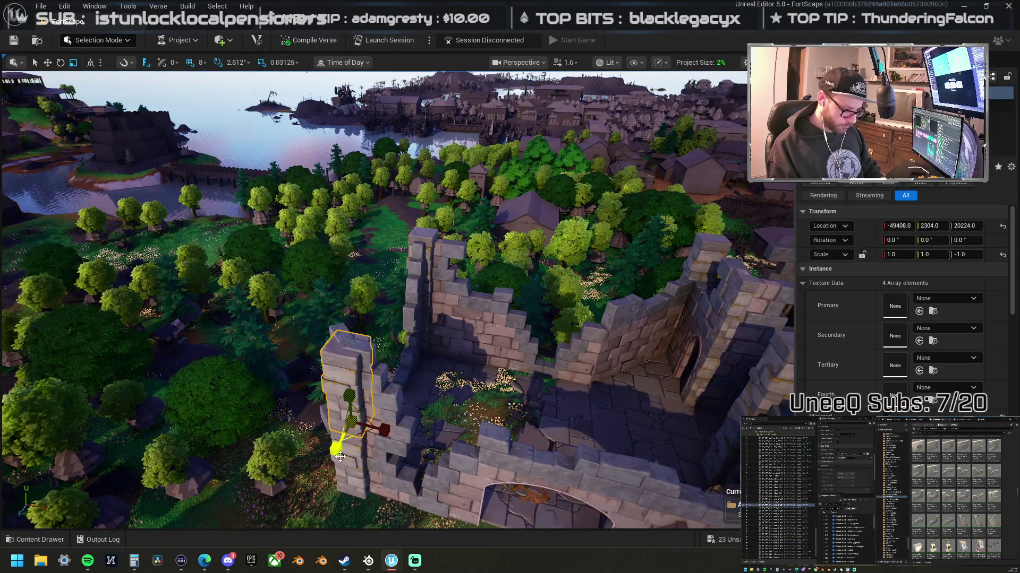
mouse_move(354, 458)
left_mouse_down()
mouse_move(338, 437)
mouse_move(364, 438)
left_mouse_up()
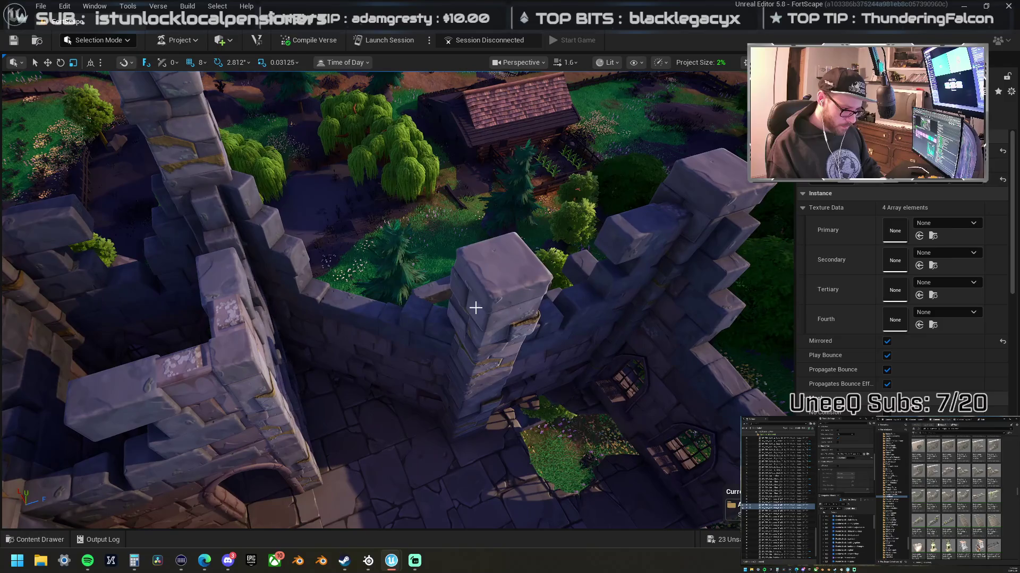
left_click(475, 308)
mouse_move(482, 404)
left_mouse_down()
mouse_move(361, 367)
mouse_move(361, 383)
mouse_move(319, 384)
mouse_move(318, 366)
mouse_move(510, 274)
left_mouse_up()
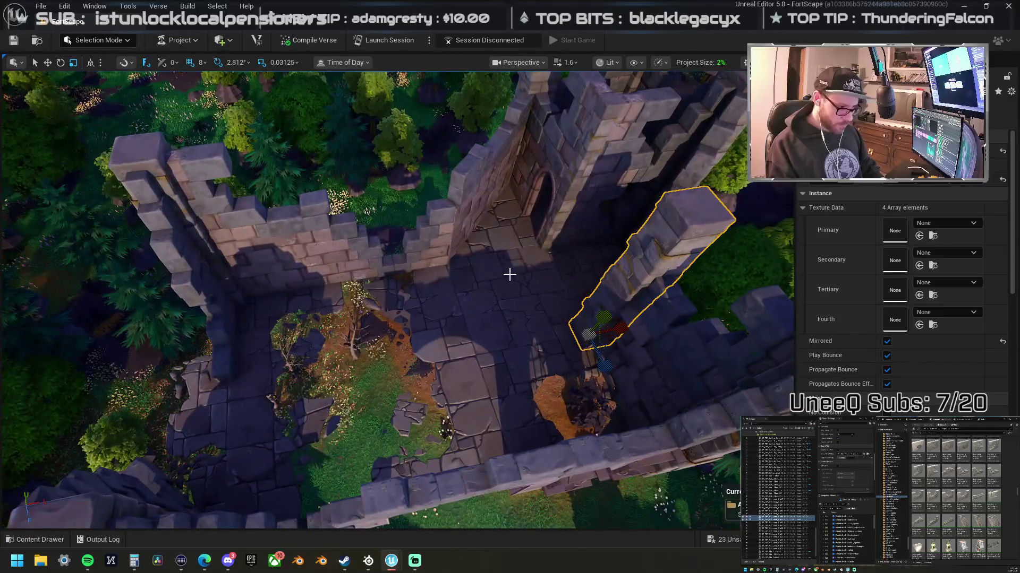
left_click(548, 231)
mouse_move(557, 256)
left_mouse_down()
mouse_move(421, 410)
mouse_move(531, 367)
mouse_move(457, 298)
mouse_move(504, 398)
mouse_move(388, 375)
mouse_move(400, 364)
mouse_move(508, 365)
mouse_move(470, 351)
mouse_move(440, 313)
left_mouse_up()
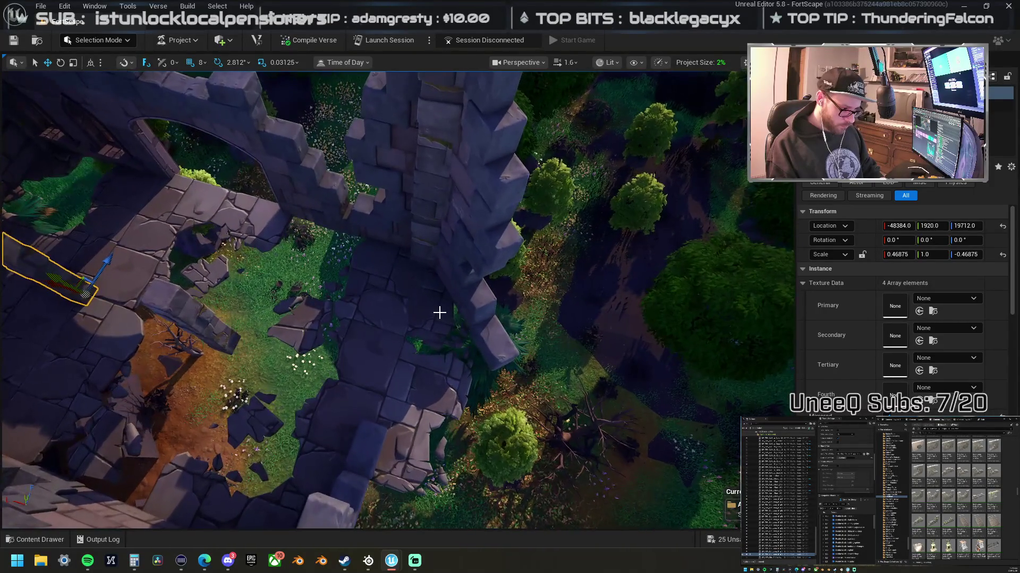
Step: Slide the small ruin piece along X and Z against the tower base, undoing a trial upside-down flip
left_click(460, 316)
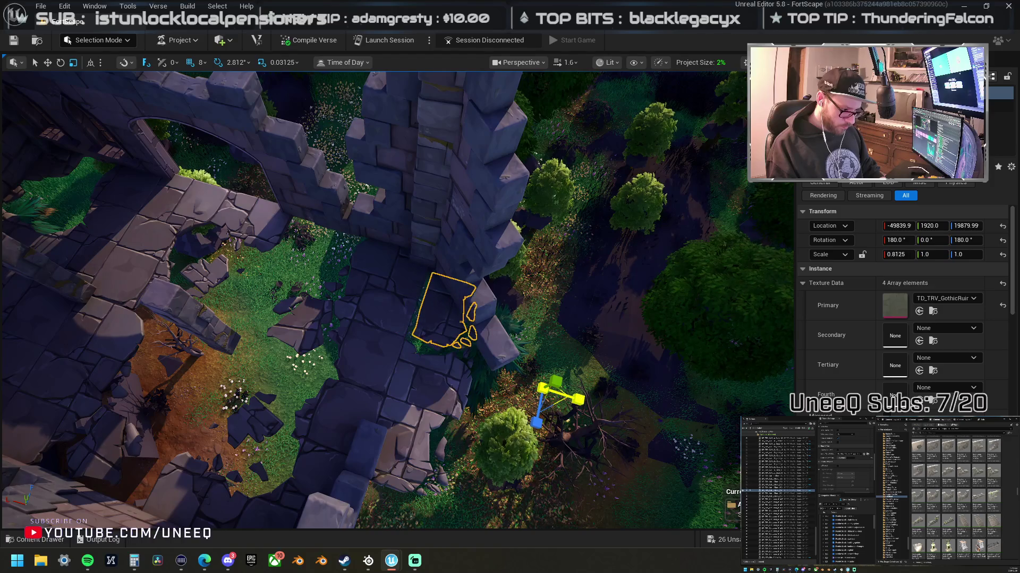
left_click_drag(587, 402, 576, 398)
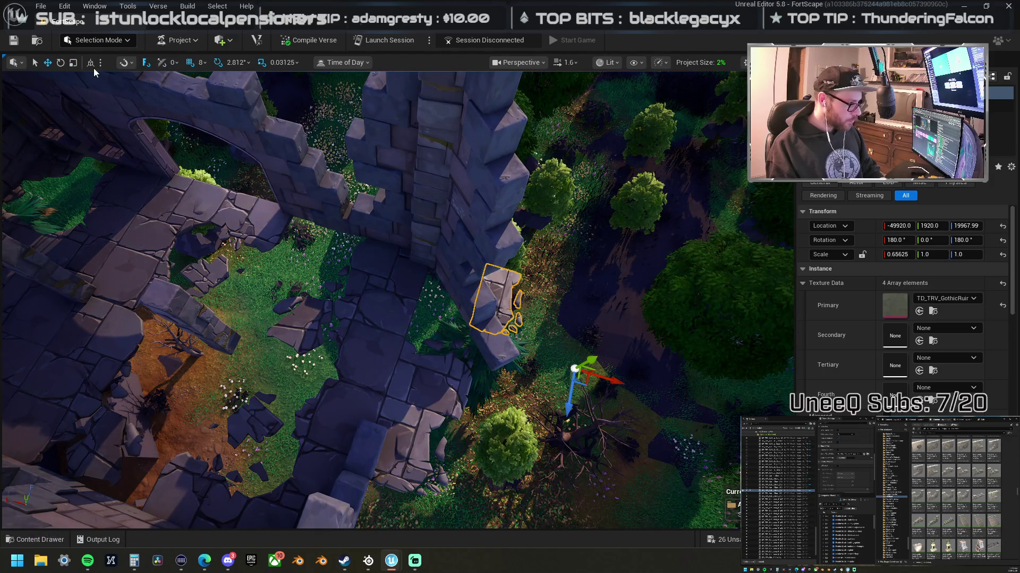
left_click_drag(619, 383, 561, 362)
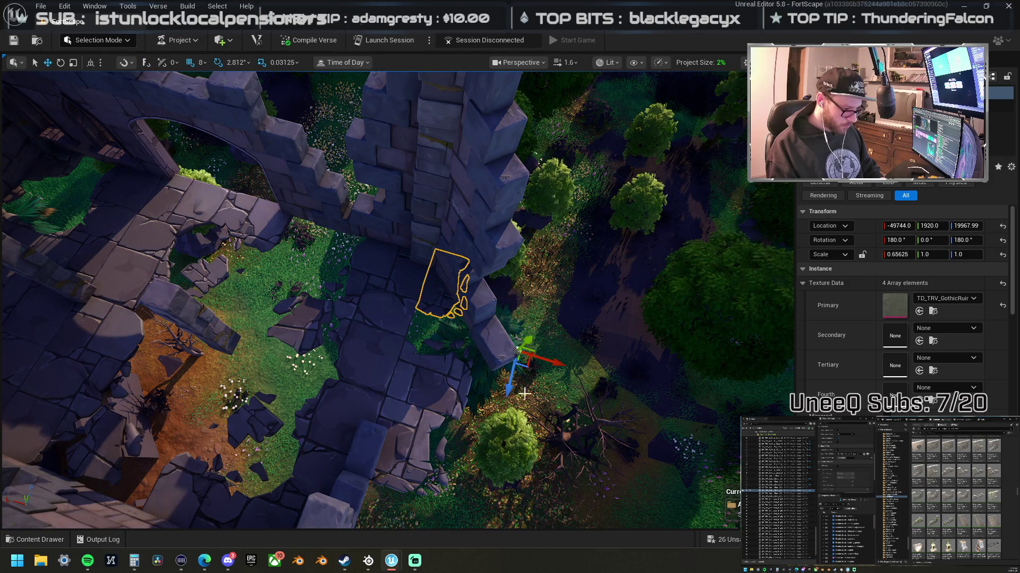
mouse_move(509, 390)
left_mouse_down()
mouse_move(489, 423)
mouse_move(499, 406)
left_mouse_up()
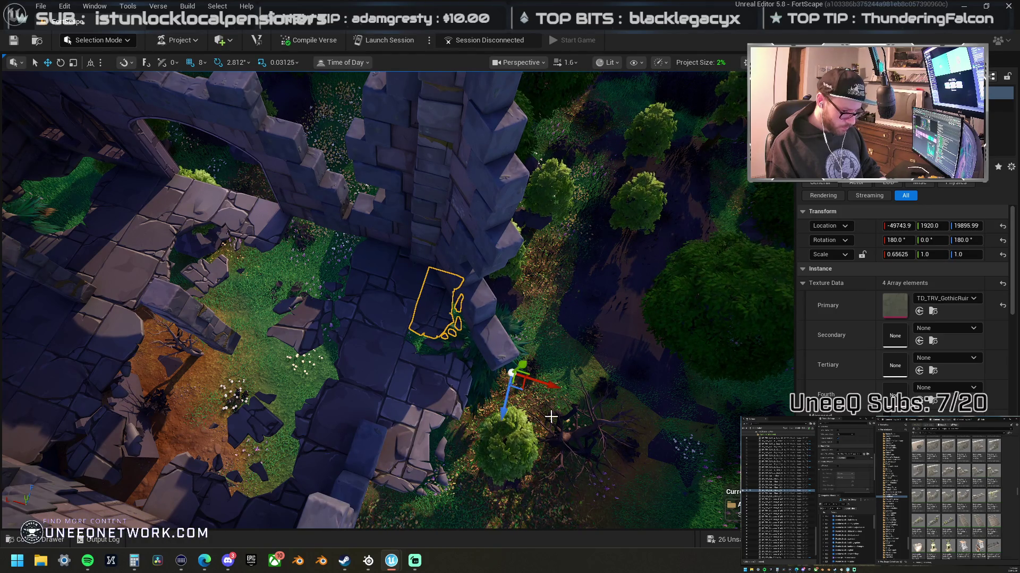
mouse_move(683, 391)
left_mouse_down()
mouse_move(547, 372)
mouse_move(434, 405)
left_mouse_up()
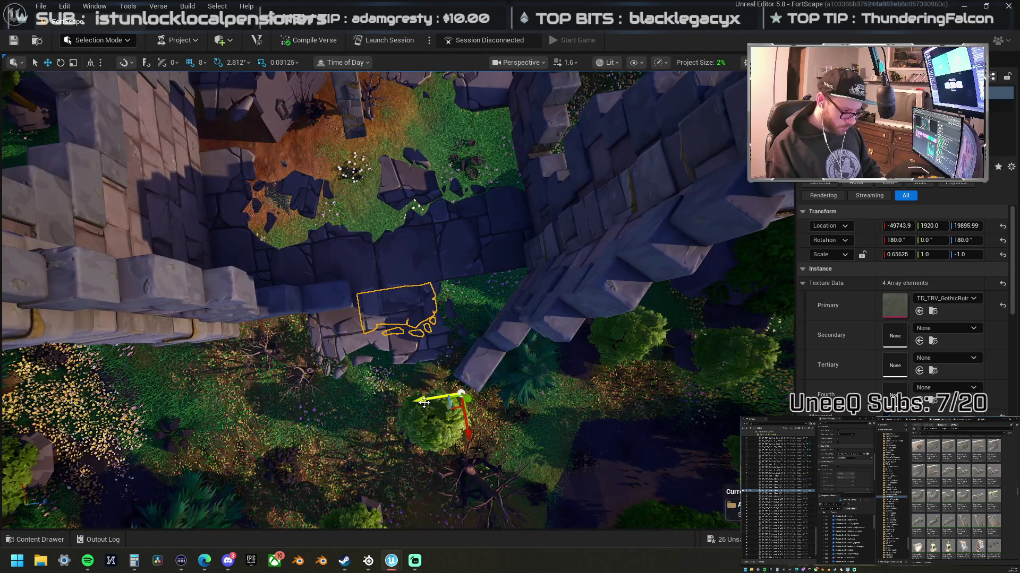
key("ctrl+z")
mouse_move(461, 393)
left_mouse_down()
mouse_move(291, 410)
mouse_move(337, 409)
mouse_move(246, 311)
mouse_move(554, 236)
mouse_move(478, 371)
mouse_move(404, 403)
mouse_move(361, 383)
mouse_move(758, 300)
left_mouse_up()
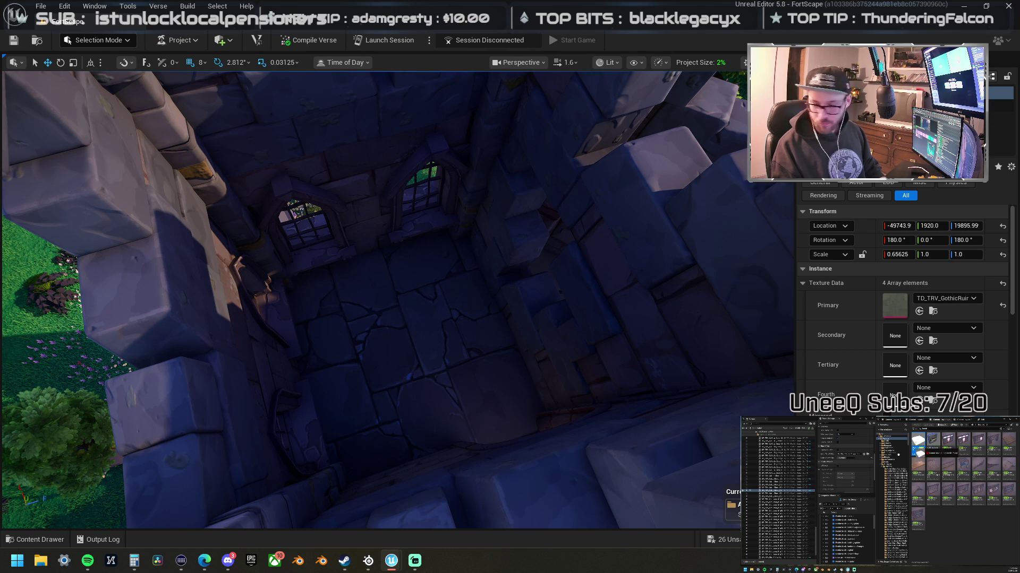
Step: Try a prop and a wooden plank in the tower room, deleting both
mouse_move(604, 354)
left_mouse_down()
mouse_move(415, 350)
mouse_move(407, 325)
mouse_move(408, 334)
left_mouse_up()
key("f")
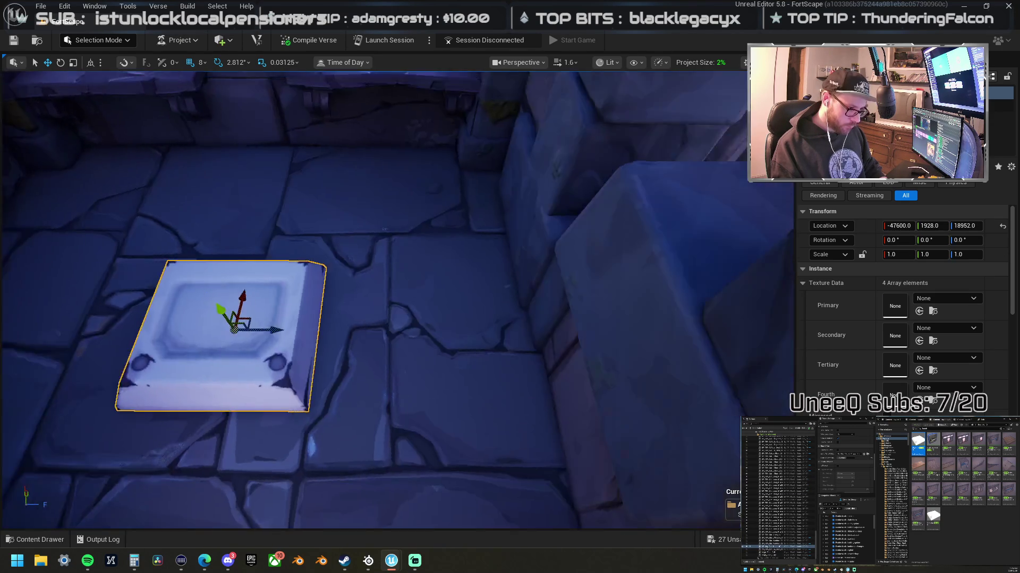
mouse_move(470, 316)
left_mouse_down()
mouse_move(462, 351)
mouse_move(470, 316)
left_mouse_up()
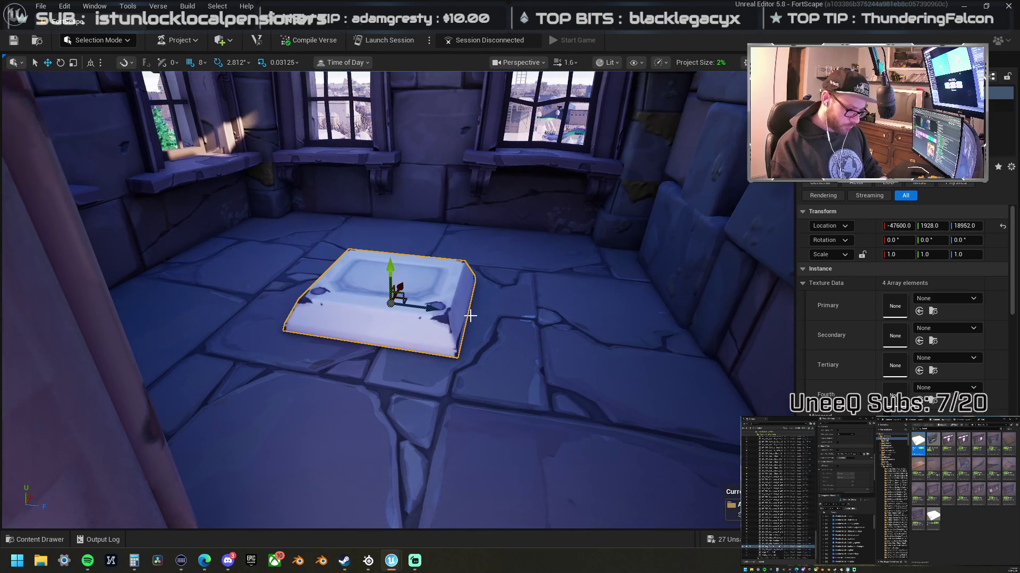
key("Delete")
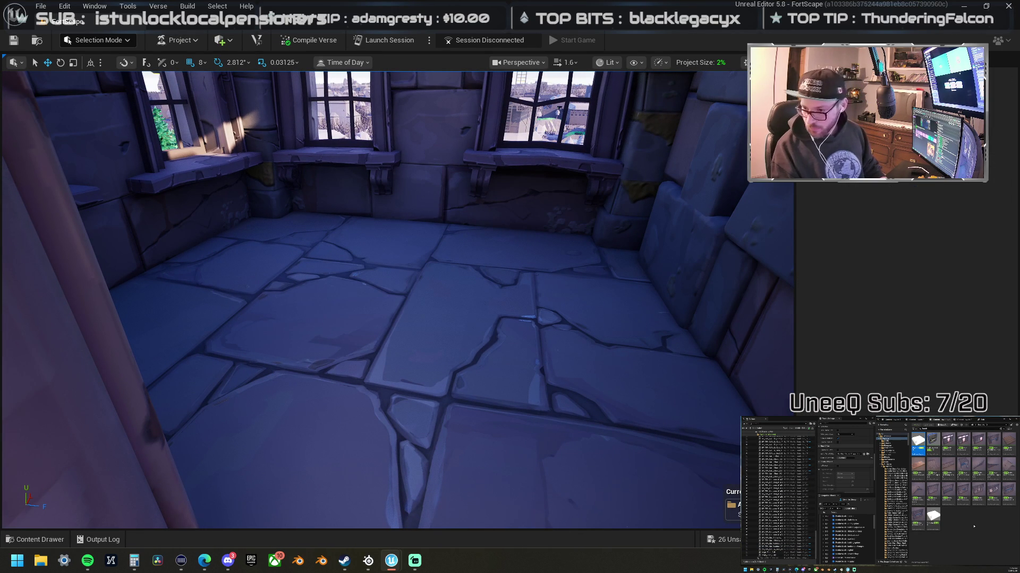
mouse_move(1009, 443)
left_mouse_down()
mouse_move(426, 289)
mouse_move(435, 229)
left_mouse_up()
mouse_move(498, 275)
left_mouse_down()
mouse_move(492, 284)
mouse_move(497, 274)
left_mouse_up()
key("Delete")
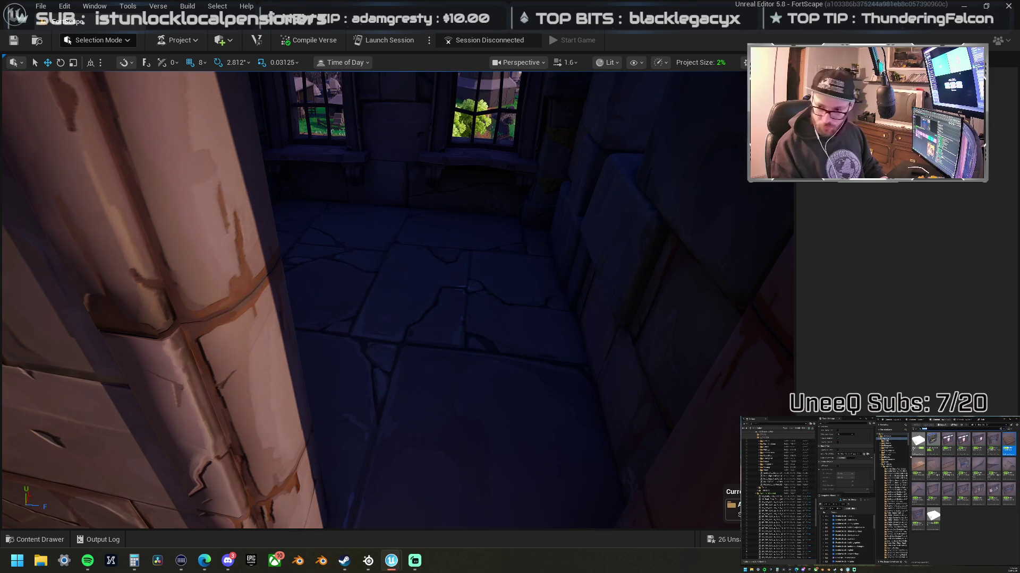
Step: Add another wooden plank, rotate and resize it, then delete it
mouse_move(918, 467)
left_mouse_down()
mouse_move(514, 230)
mouse_move(400, 230)
mouse_move(427, 258)
mouse_move(407, 228)
mouse_move(409, 181)
mouse_move(409, 196)
left_mouse_up()
key("f")
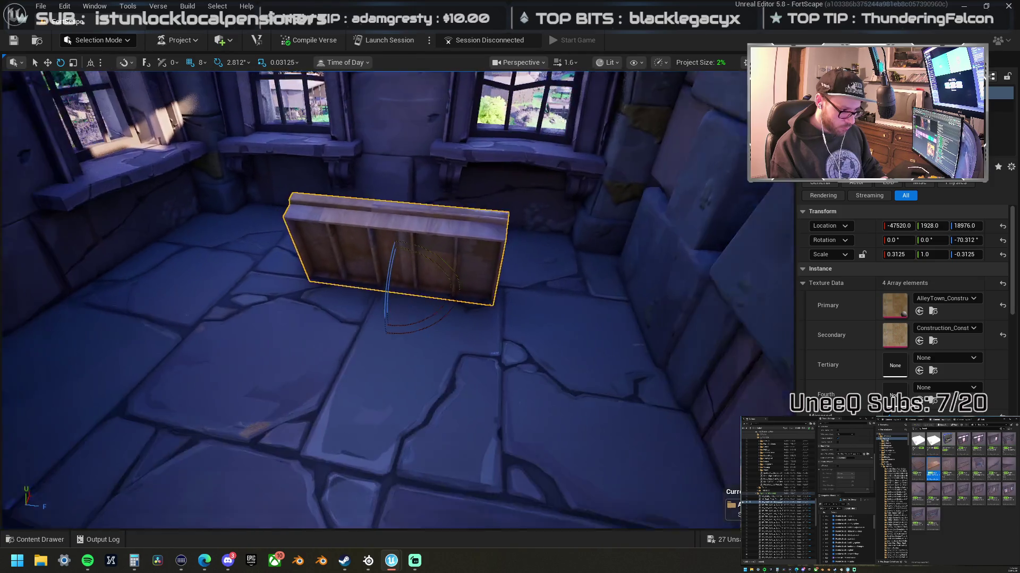
key("r")
left_click_drag(405, 258, 404, 272)
mouse_move(401, 296)
left_mouse_down()
mouse_move(402, 266)
mouse_move(371, 287)
mouse_move(345, 276)
mouse_move(319, 286)
mouse_move(404, 308)
left_mouse_up()
key("Delete")
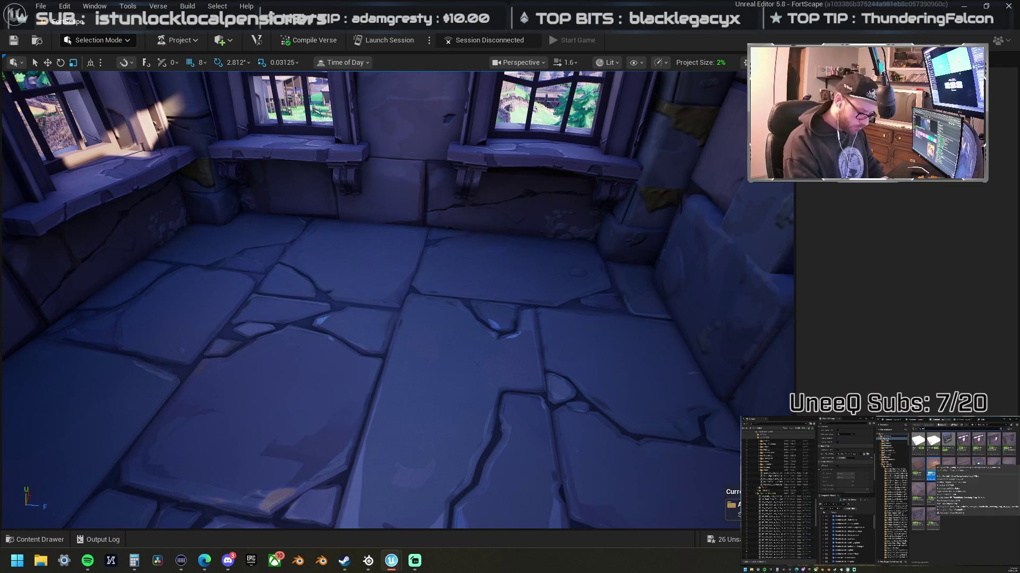
Step: Drag the Slappy Shores manhole from the grey shapes folder onto the tower room floor
scroll(924, 465, "down", 5)
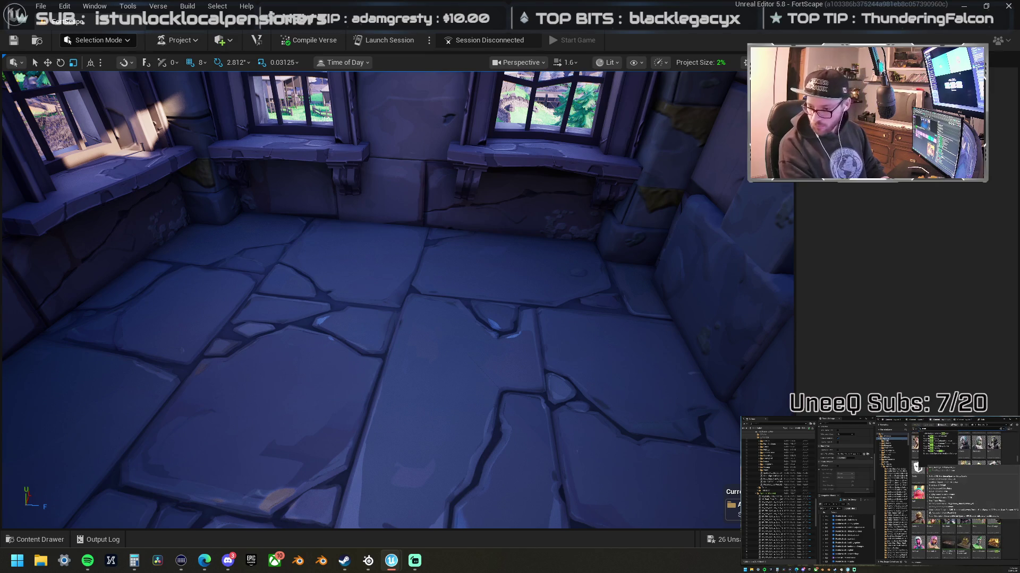
double_click(916, 468)
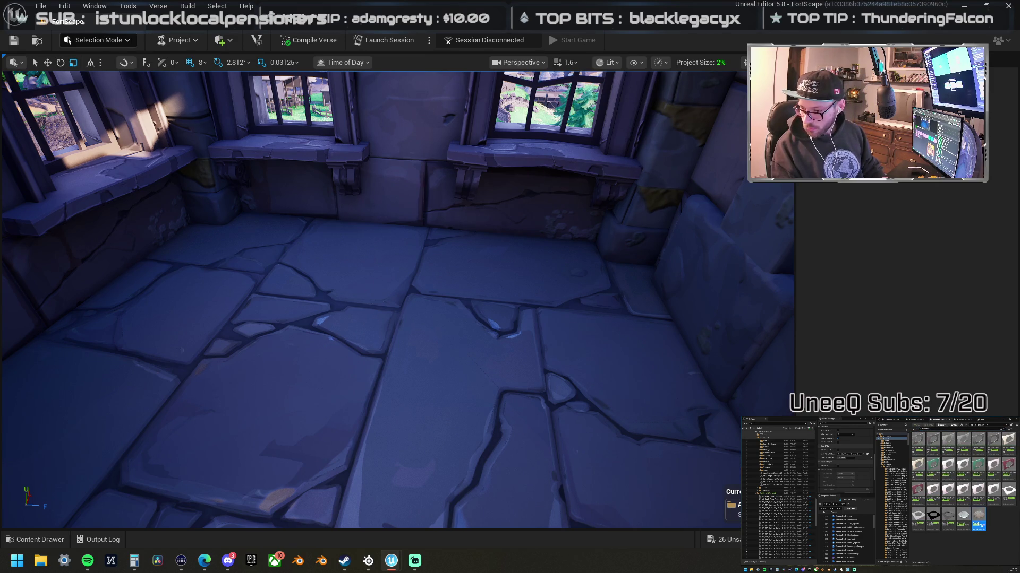
mouse_move(791, 404)
left_mouse_down()
mouse_move(645, 406)
mouse_move(396, 433)
mouse_move(326, 402)
left_mouse_up()
key("f")
scroll(388, 308, "up", 5)
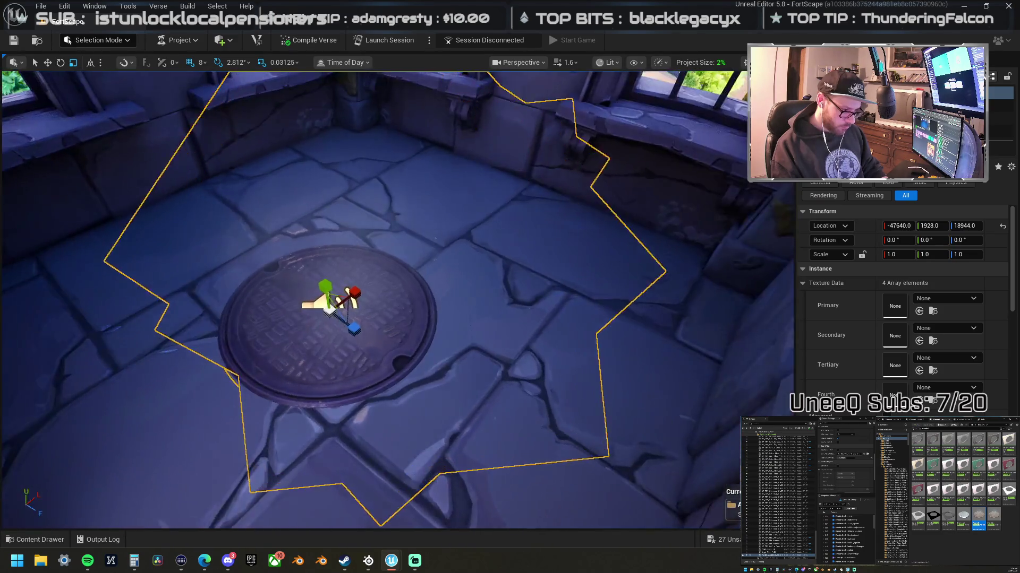
mouse_move(404, 319)
left_mouse_down()
mouse_move(371, 297)
mouse_move(393, 297)
mouse_move(404, 319)
left_mouse_up()
scroll(403, 329, "down", 10)
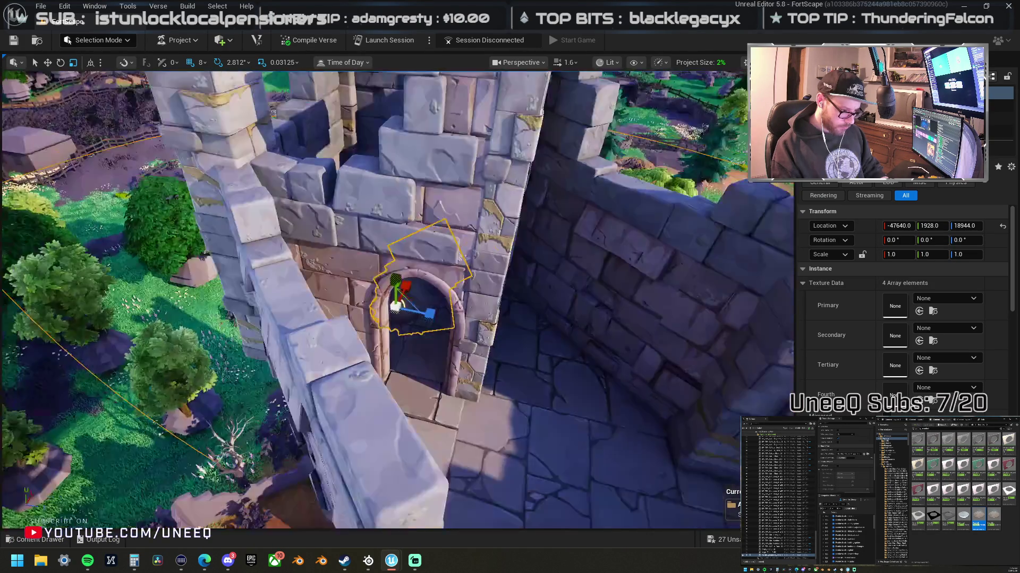
scroll(396, 414, "up", 10)
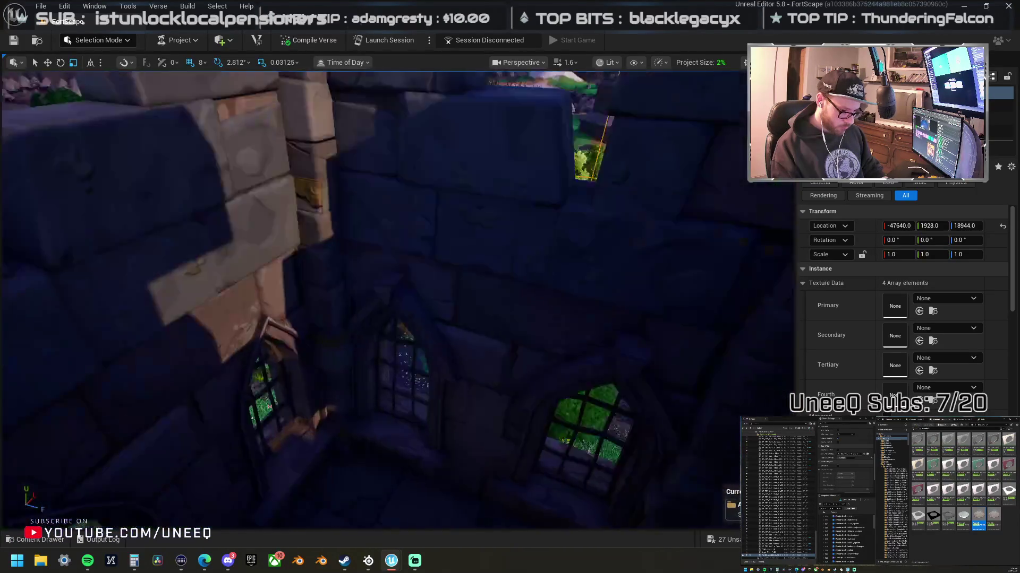
scroll(871, 413, "down", 5)
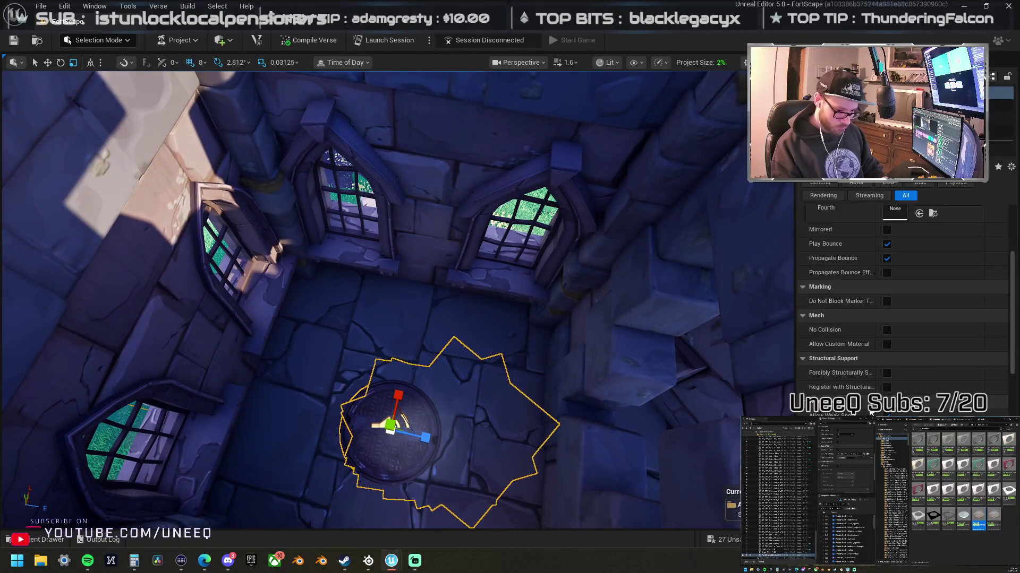
scroll(871, 413, "down", 5)
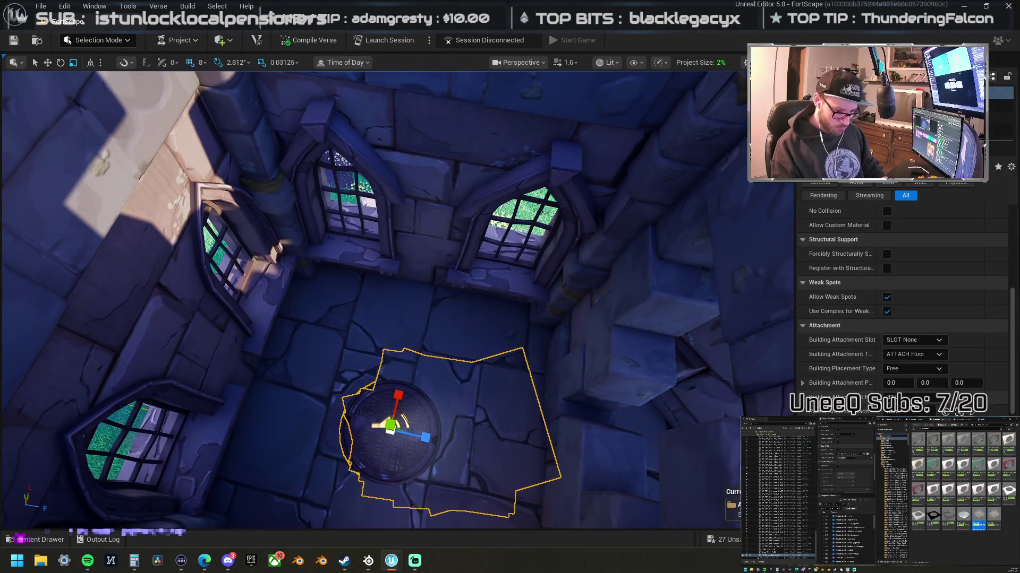
scroll(903, 319, "down", 5)
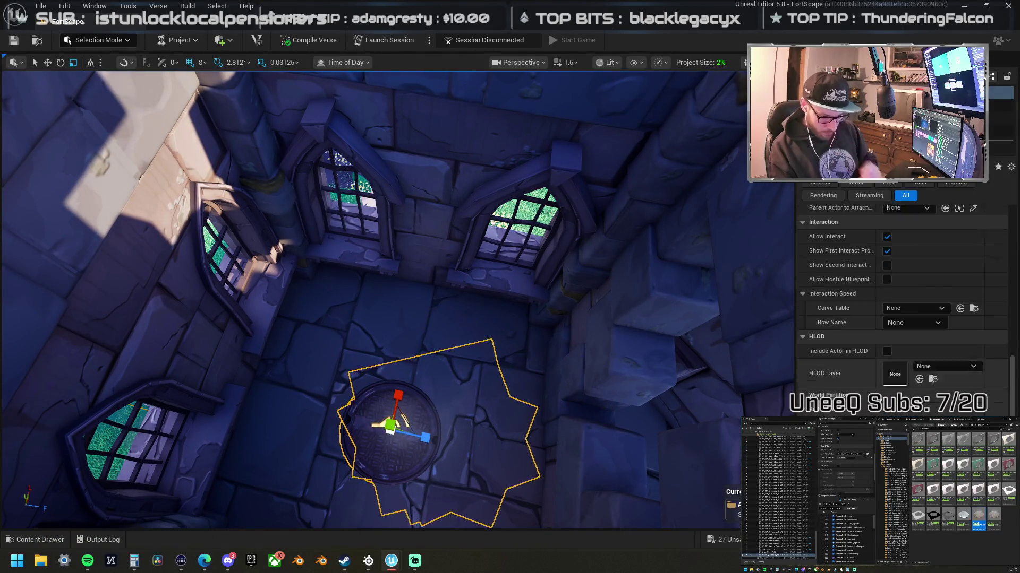
mouse_move(480, 361)
left_mouse_down()
mouse_move(475, 382)
mouse_move(468, 359)
left_mouse_up()
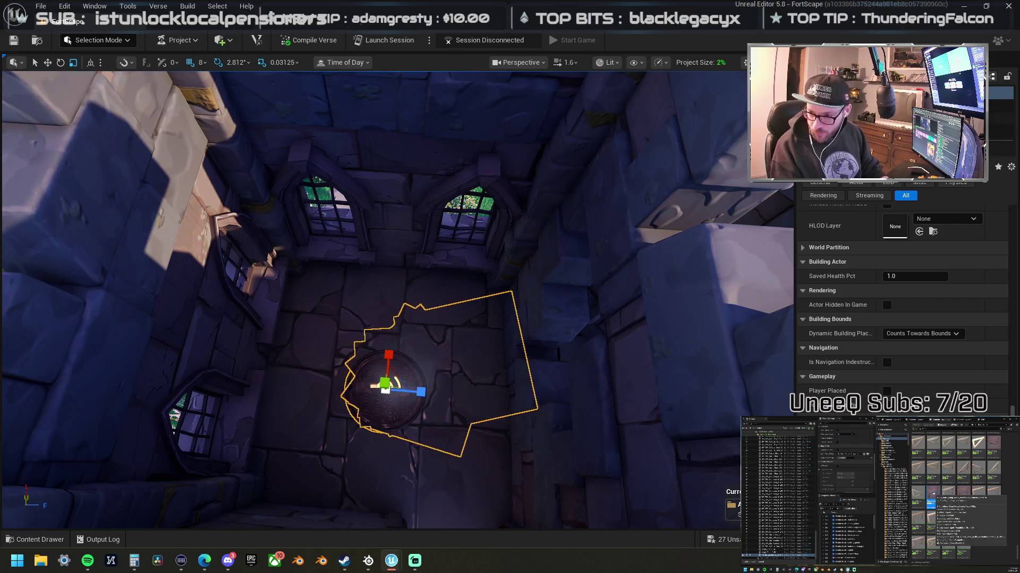
Step: Place a wooden door frame beside the manhole, tip it flat and shrink it to fit
mouse_move(791, 395)
left_mouse_down()
mouse_move(391, 391)
mouse_move(371, 415)
left_mouse_up()
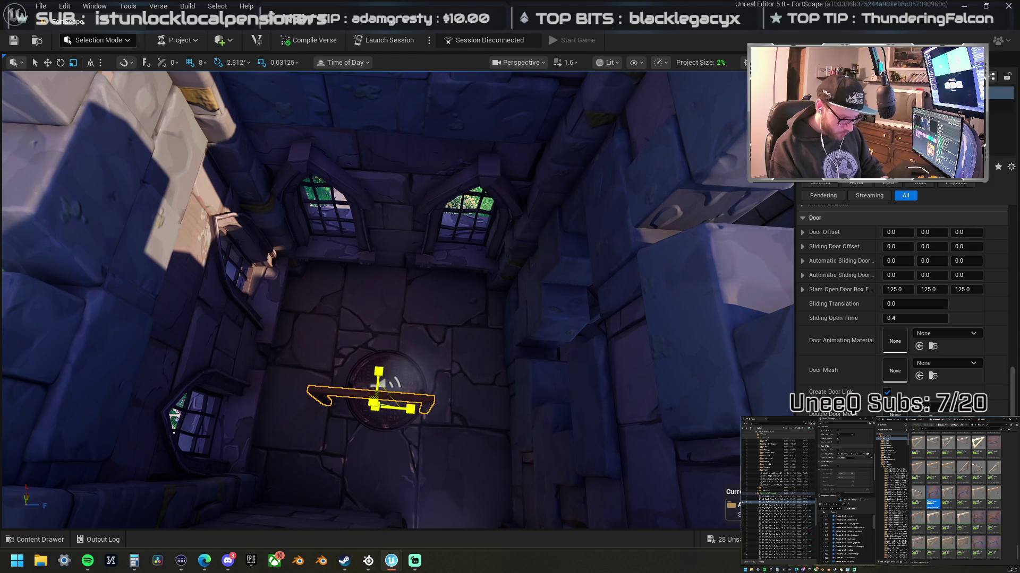
key("f")
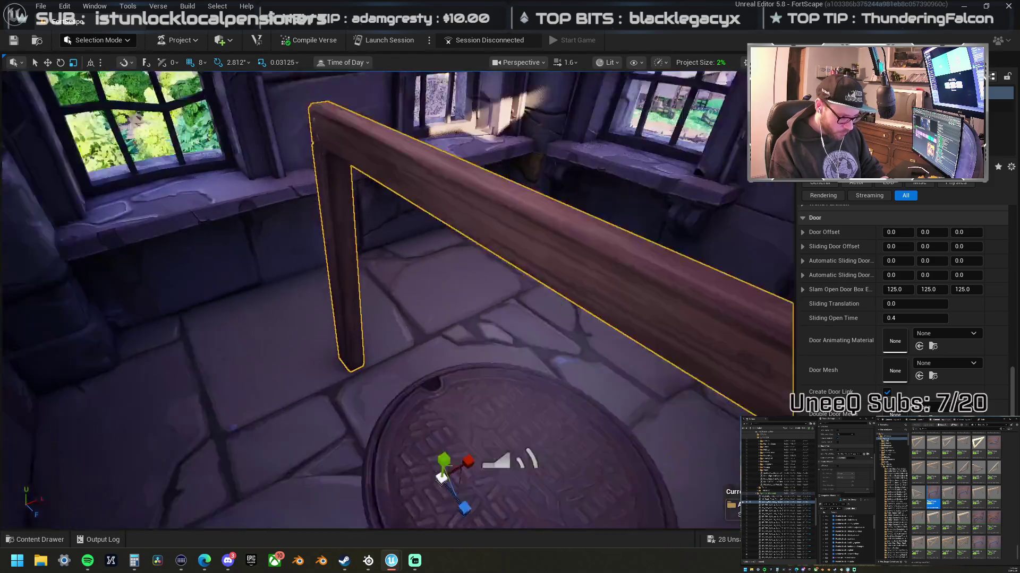
key("e")
mouse_move(376, 383)
left_mouse_down()
mouse_move(409, 354)
mouse_move(388, 448)
mouse_move(345, 451)
mouse_move(351, 425)
left_mouse_up()
key("f")
key("r")
mouse_move(334, 276)
left_mouse_down()
mouse_move(500, 304)
mouse_move(485, 305)
left_mouse_up()
Step: Centre the frame on the manhole, delete the manhole, and drop in a CrewCut FloorGrate A
key("w")
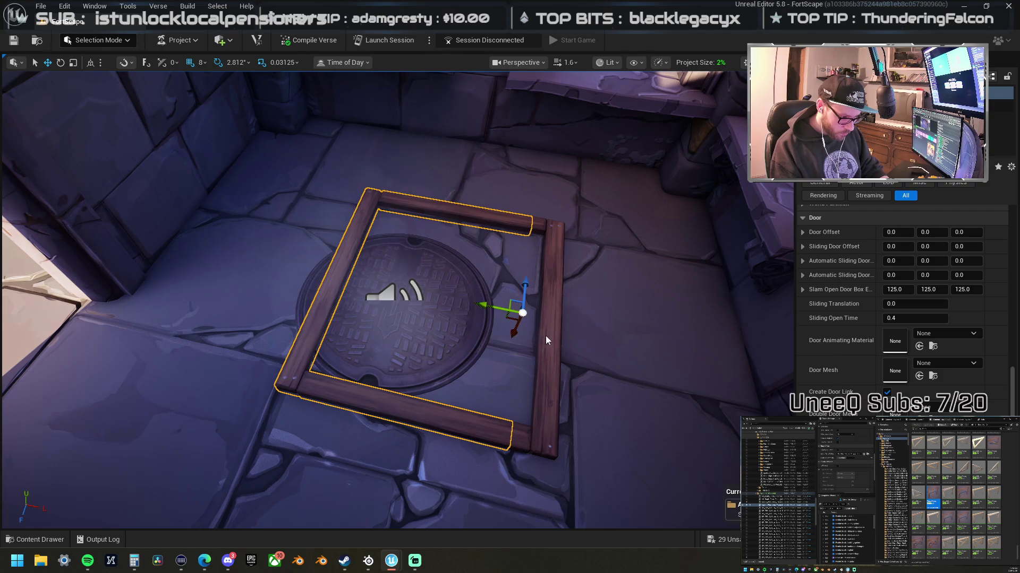
left_click(546, 340)
left_click_drag(395, 282, 373, 282)
mouse_move(424, 210)
left_mouse_down()
mouse_move(409, 198)
mouse_move(364, 235)
left_mouse_up()
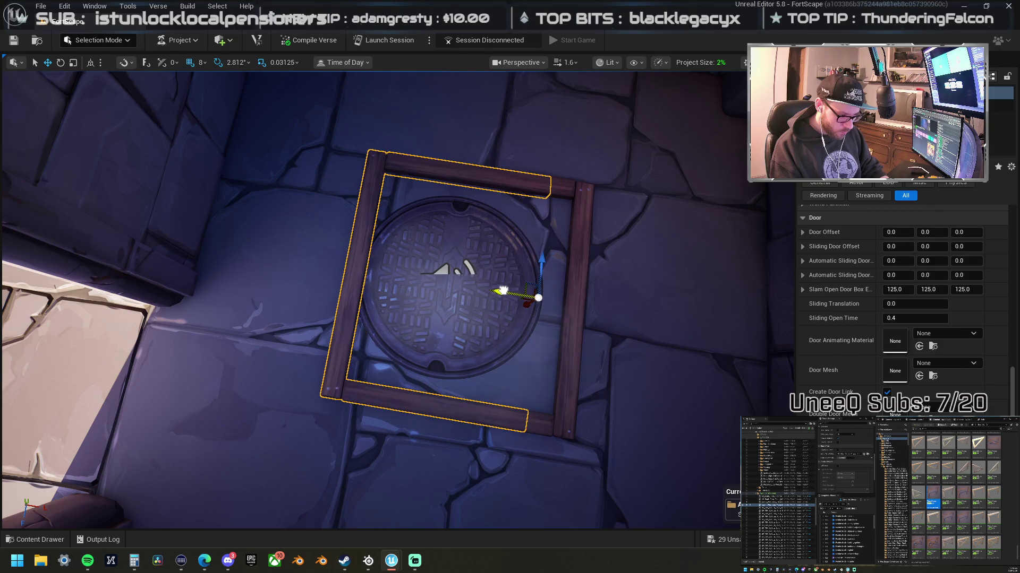
left_click(490, 316)
key("Delete")
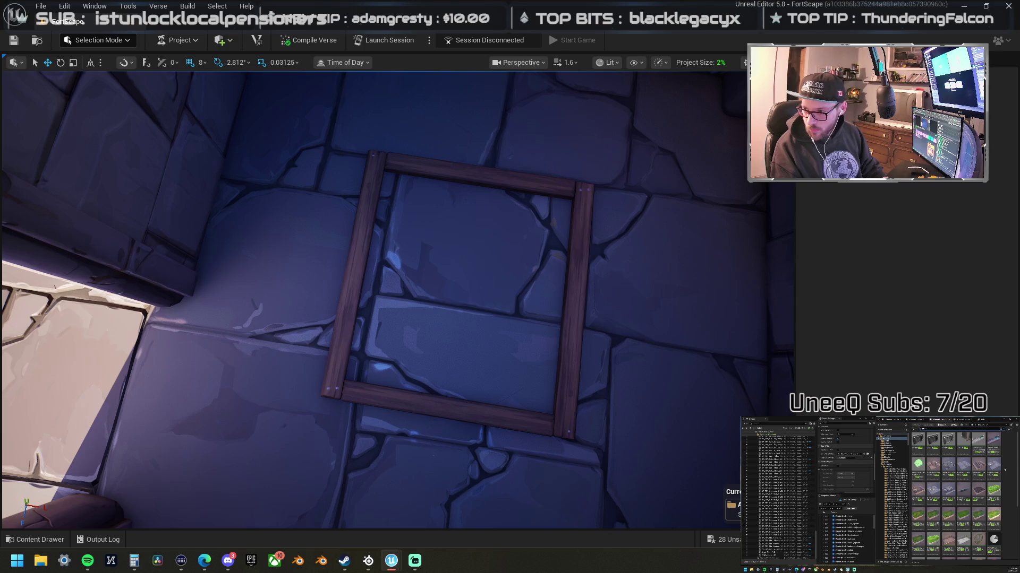
mouse_move(765, 330)
left_mouse_down()
mouse_move(546, 303)
mouse_move(520, 310)
mouse_move(590, 303)
left_mouse_up()
Step: Add a second floor grate over the opening and discard the slotted grate
scroll(956, 494, "down", 5)
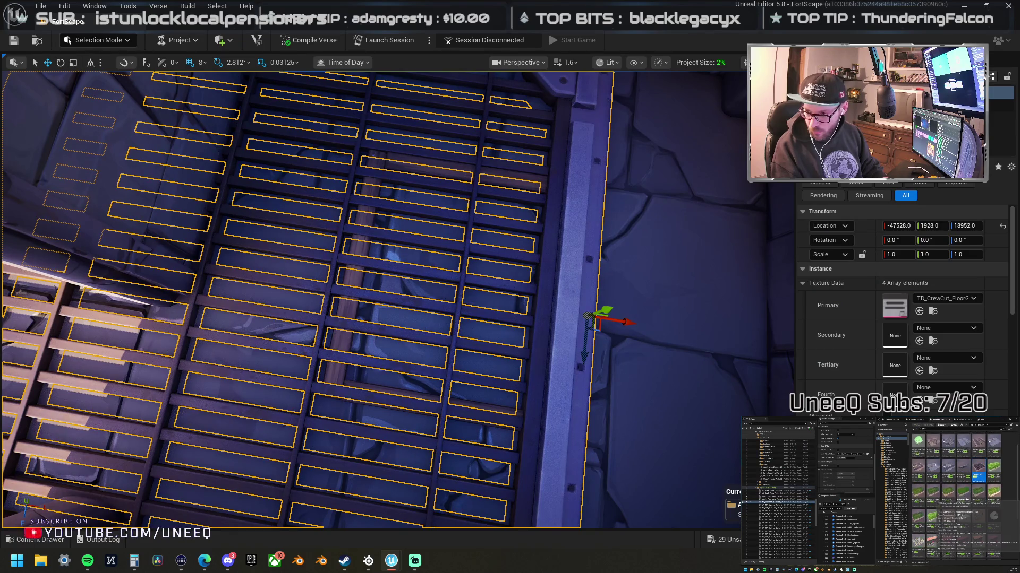
mouse_move(1019, 330)
left_mouse_down()
mouse_move(528, 324)
mouse_move(531, 316)
left_mouse_up()
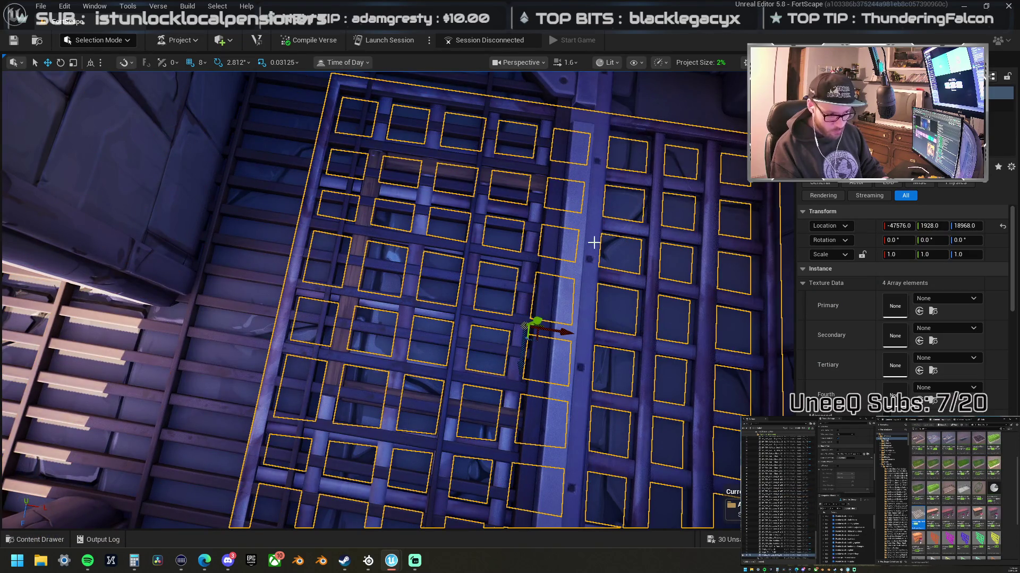
scroll(956, 494, "down", 3)
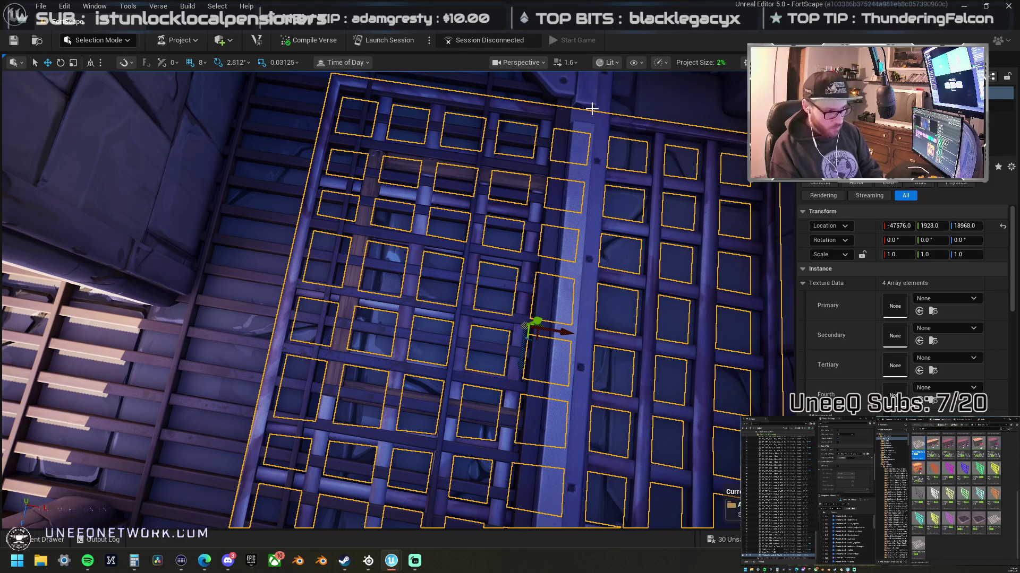
left_click_drag(587, 94, 488, 138)
key("ctrl+z")
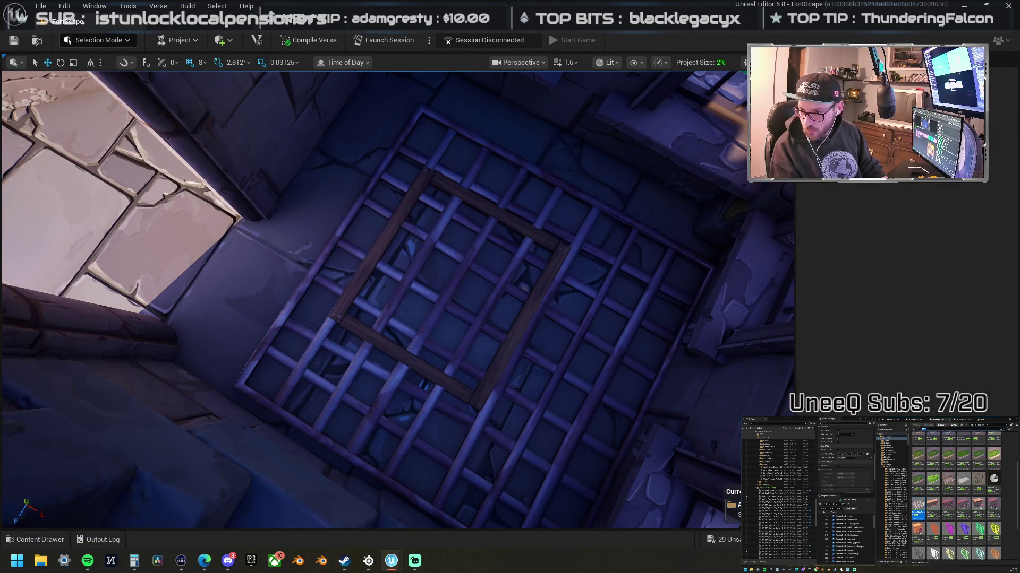
Step: Search 'grate' and place a gothic cellar cap piece over the frame
type("grate")
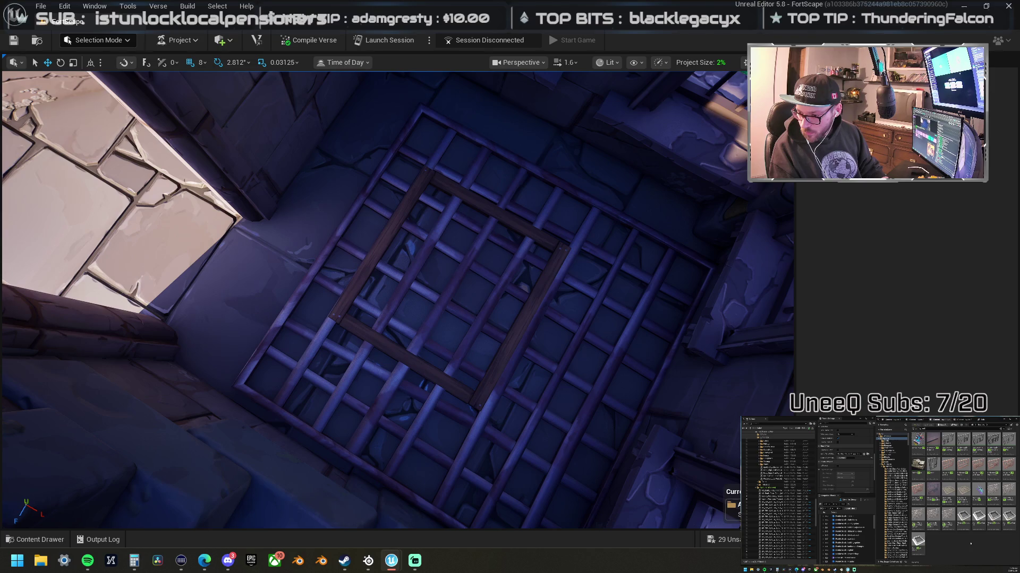
mouse_move(948, 499)
left_mouse_down()
mouse_move(473, 300)
mouse_move(509, 322)
mouse_move(482, 369)
left_mouse_up()
left_click(548, 361)
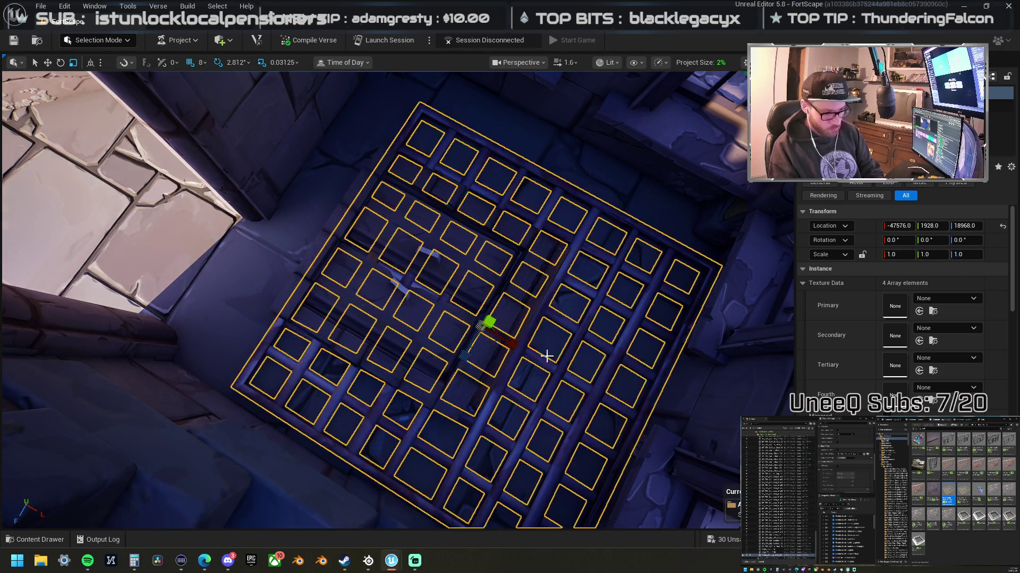
Step: Delete the floor grate and fit the cellar cap at -47512, 1928, 18944, scaled to 0.4375
key("Delete")
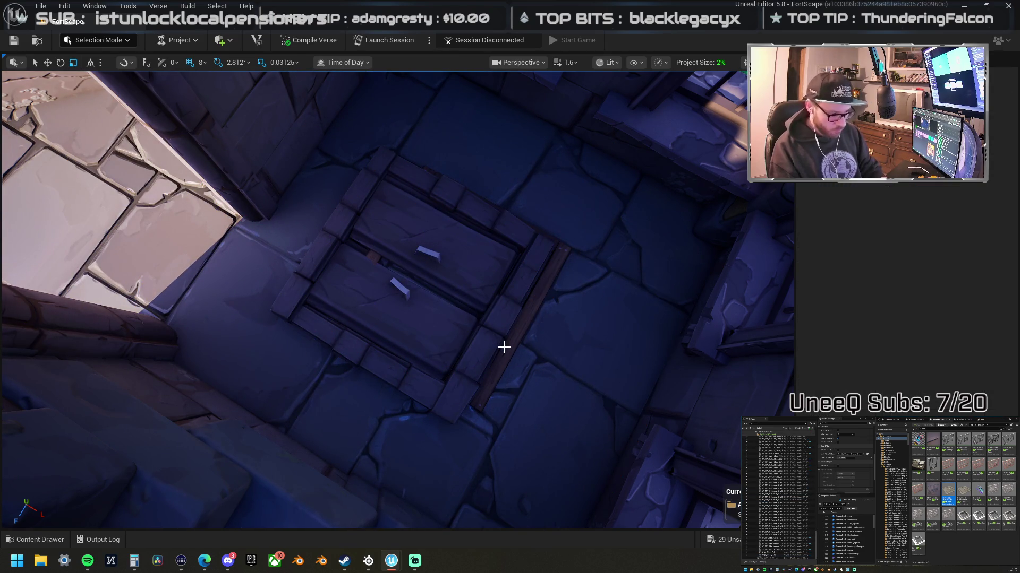
left_click(506, 349)
scroll(576, 322, "up", 5)
left_click_drag(576, 322, 629, 316)
scroll(601, 318, "down", 5)
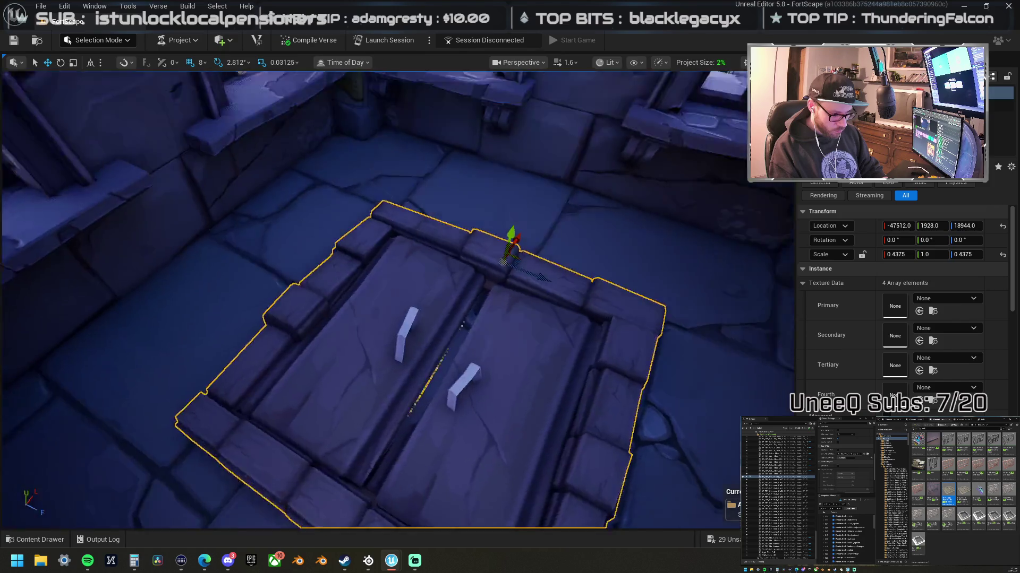
scroll(504, 297, "down", 5)
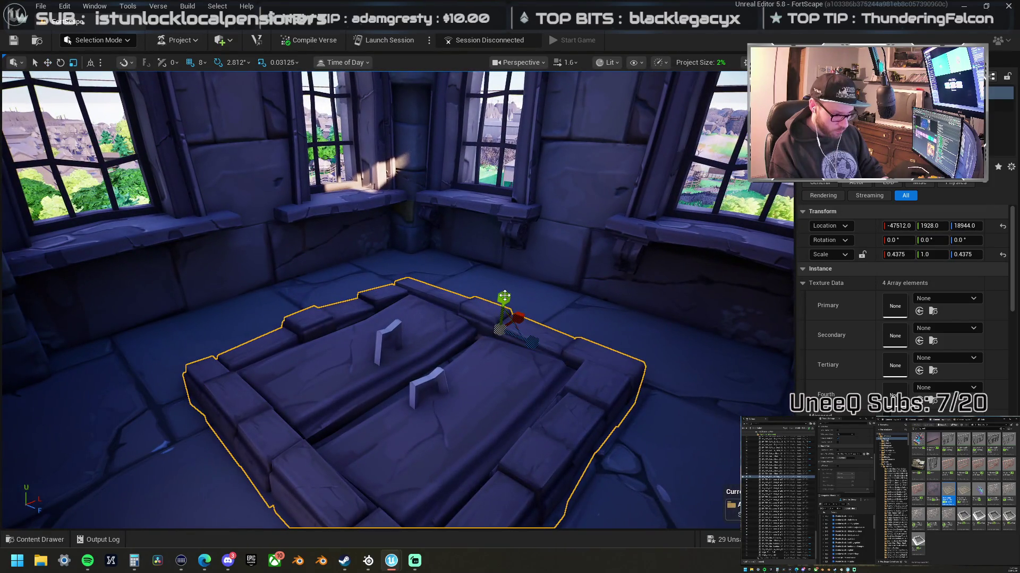
mouse_move(505, 296)
left_mouse_down()
mouse_move(505, 340)
mouse_move(426, 332)
left_mouse_up()
Step: Check the square frame pieces around the cap, then clear the selection
key("w")
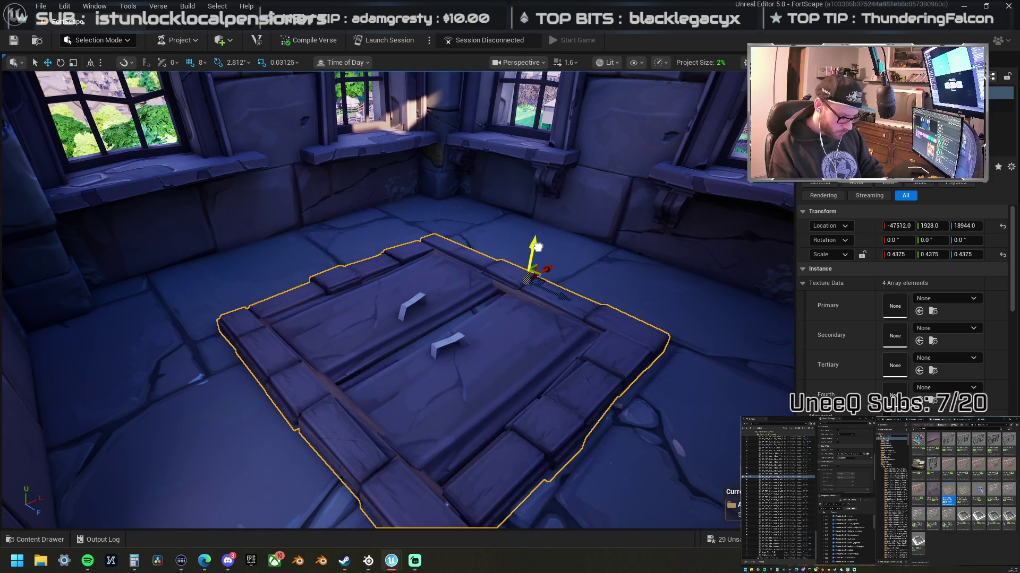
left_click(333, 382)
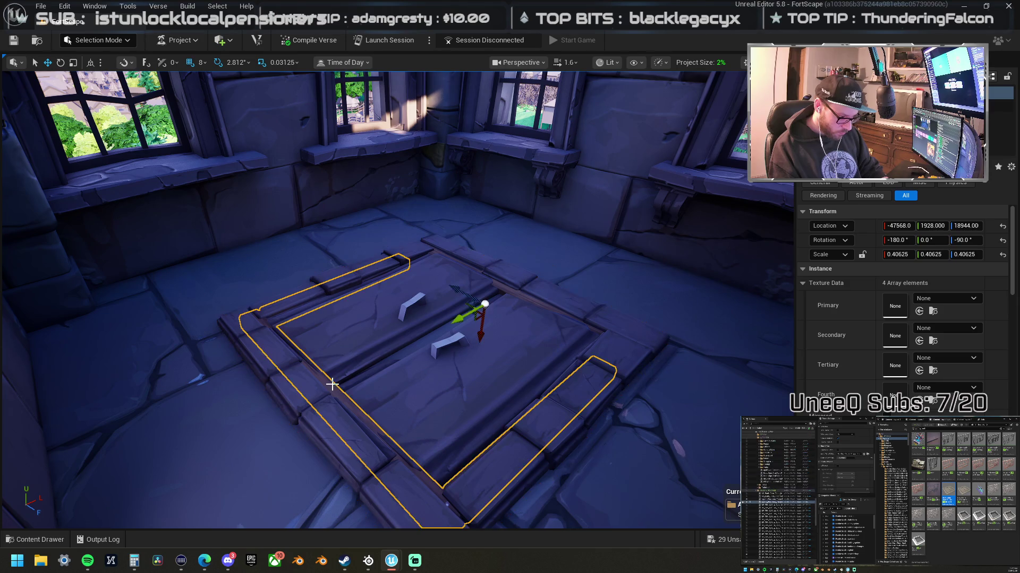
left_click(500, 289)
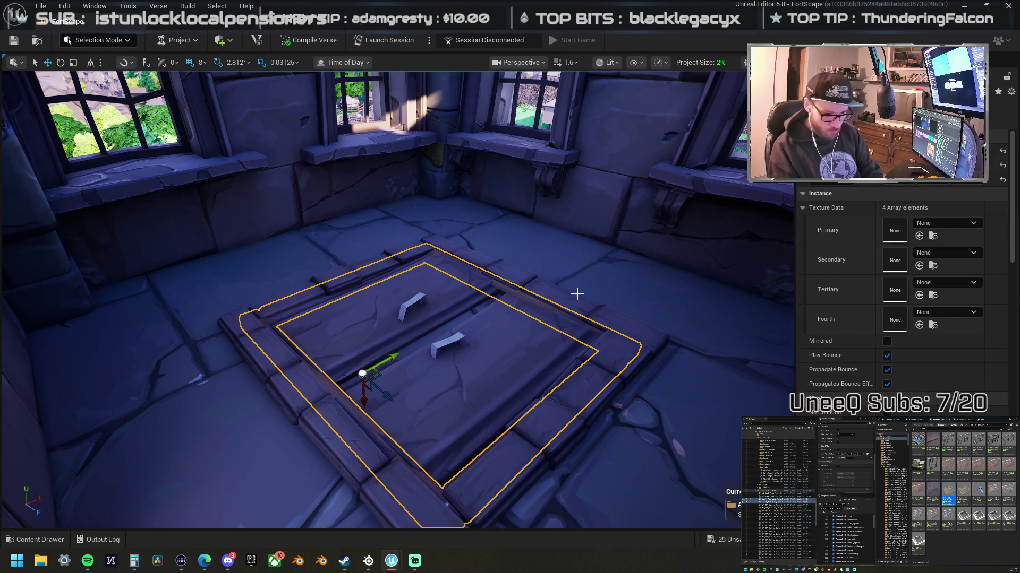
key("Escape")
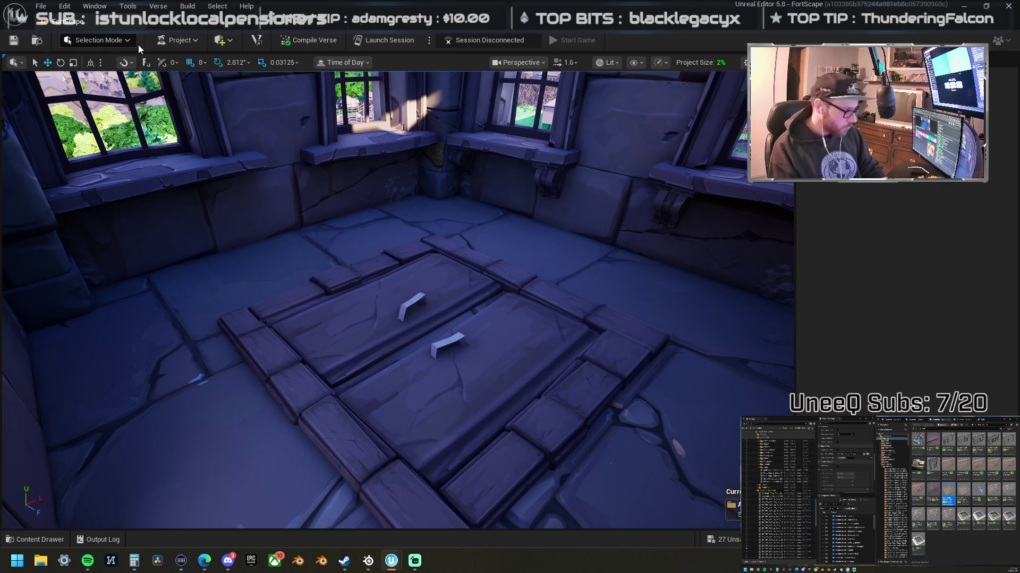
left_click(179, 40)
left_click(110, 42)
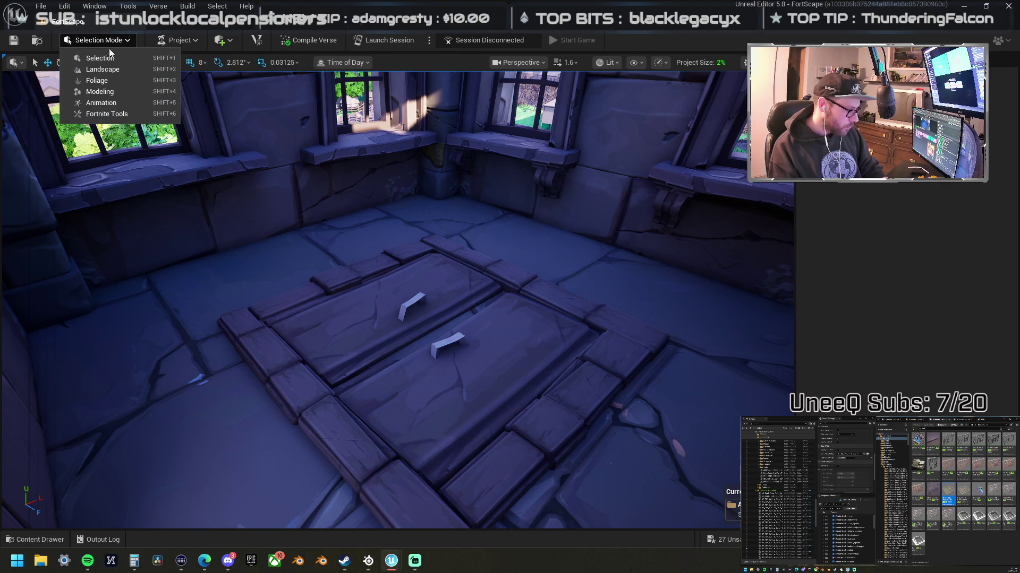
Step: Add a basic cube over the floor hatch and give it the black barrier bounds material
left_click(180, 40)
left_click(223, 41)
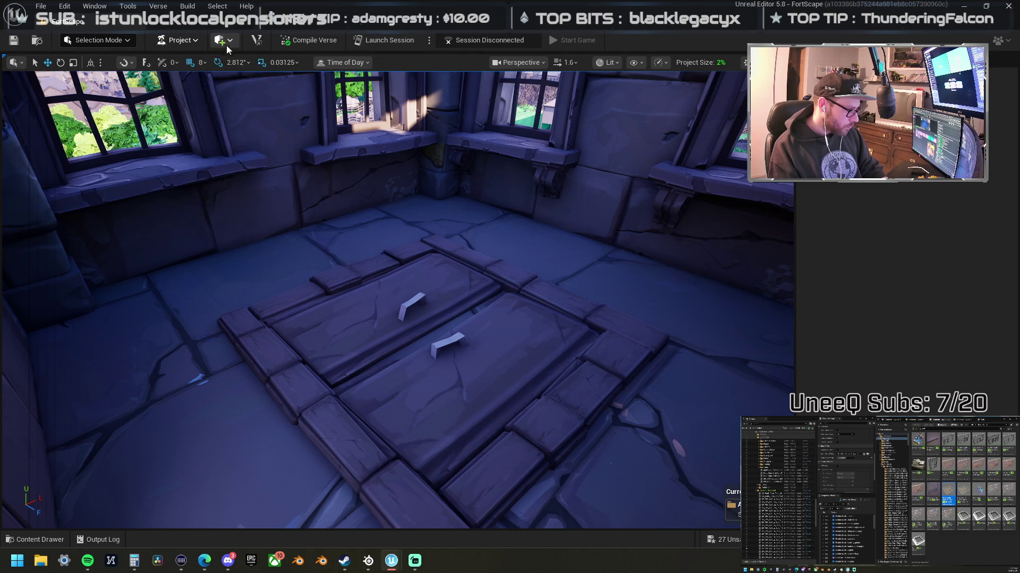
mouse_move(244, 72)
mouse_move(250, 95)
left_click(325, 101)
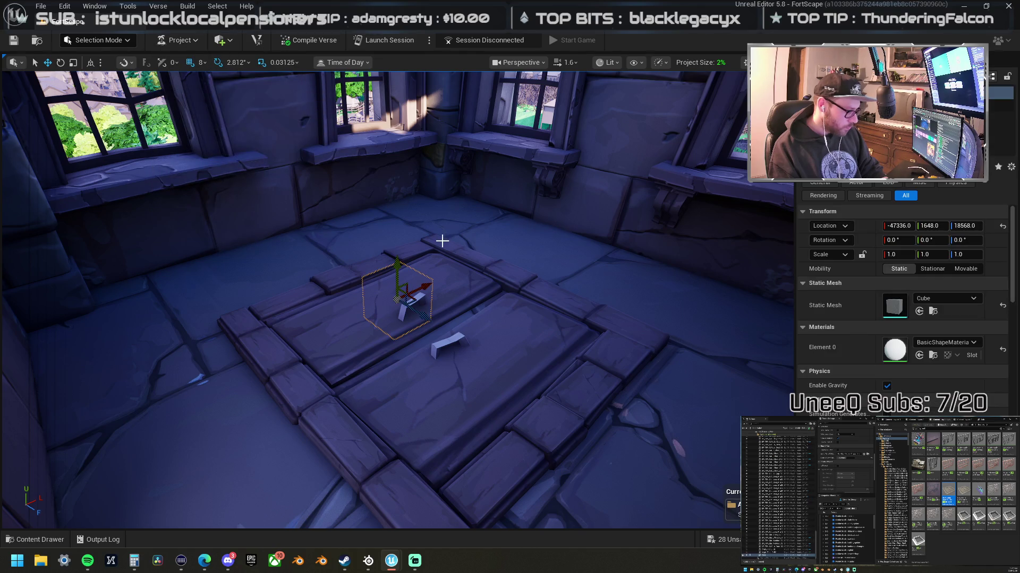
mouse_move(401, 294)
left_mouse_down()
mouse_move(417, 305)
mouse_move(478, 303)
mouse_move(523, 287)
mouse_move(586, 238)
mouse_move(552, 313)
mouse_move(451, 361)
left_mouse_up()
left_click(936, 343)
scroll(932, 289, "down", 5)
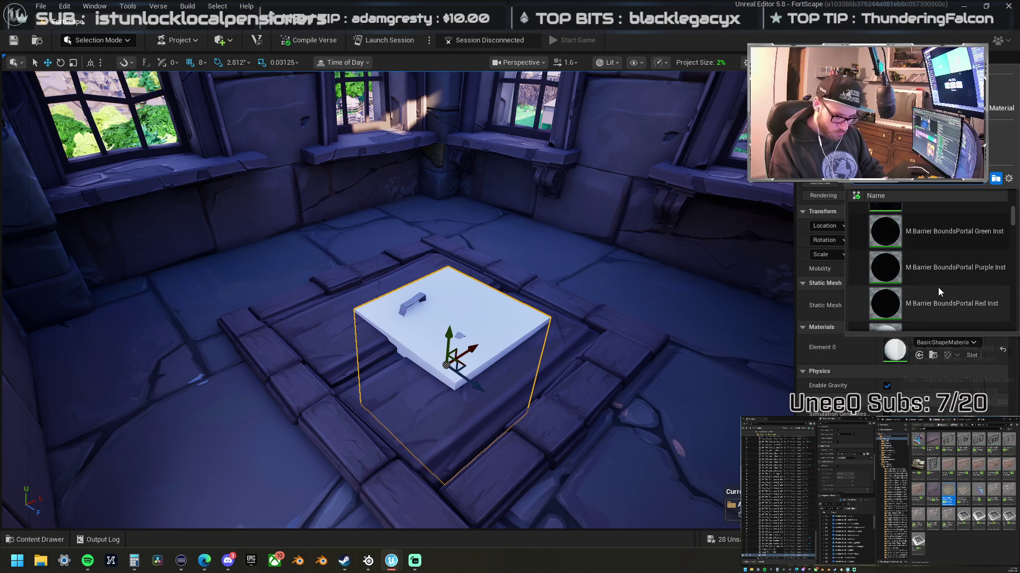
scroll(938, 250, "up", 1)
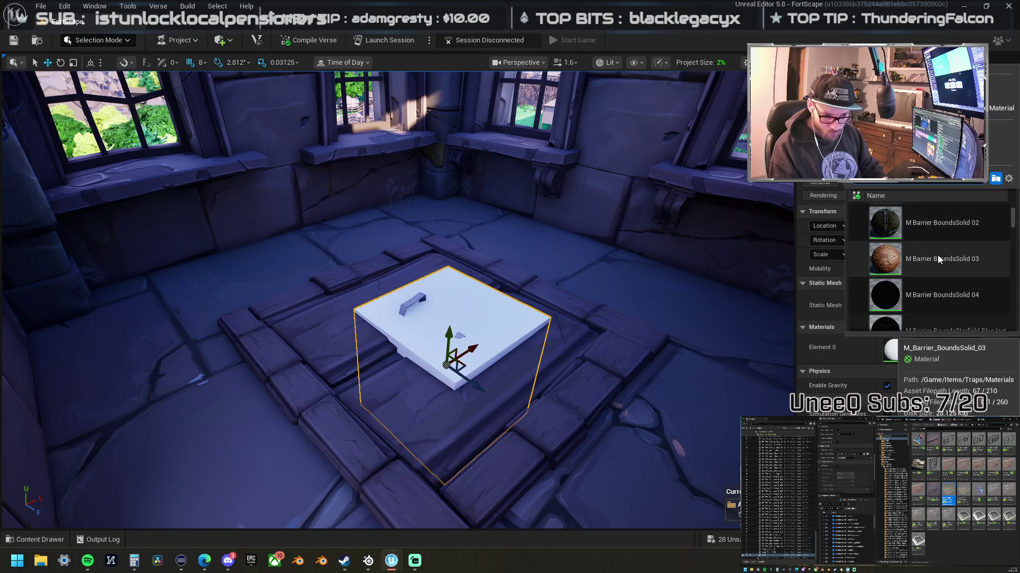
left_click(938, 254)
Step: Nudge the barrier cube onto the hatch and narrow its Y scale to 0.96875
left_click_drag(445, 337, 475, 362)
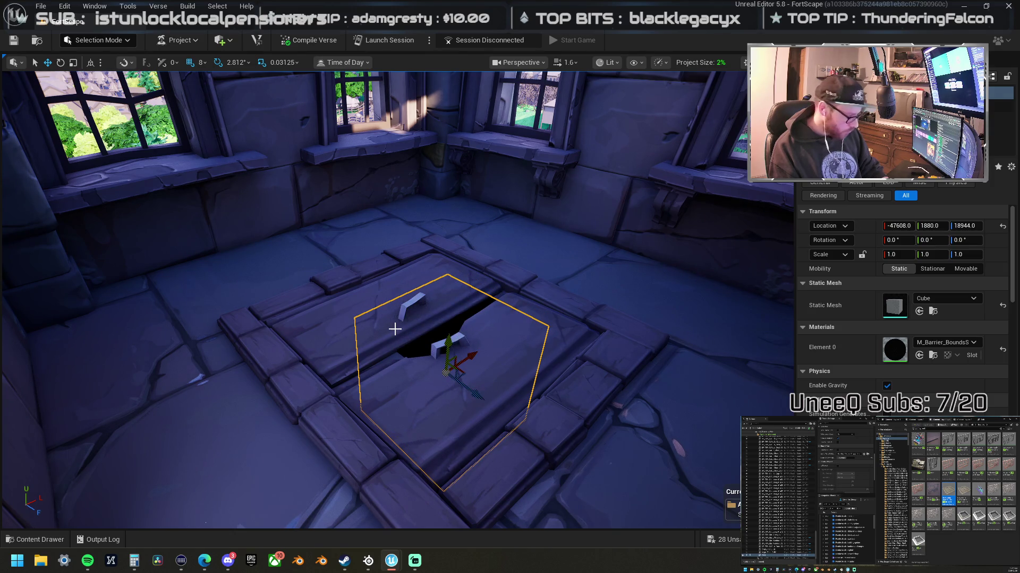
mouse_move(386, 322)
left_mouse_down()
mouse_move(386, 314)
mouse_move(386, 331)
mouse_move(392, 316)
left_mouse_up()
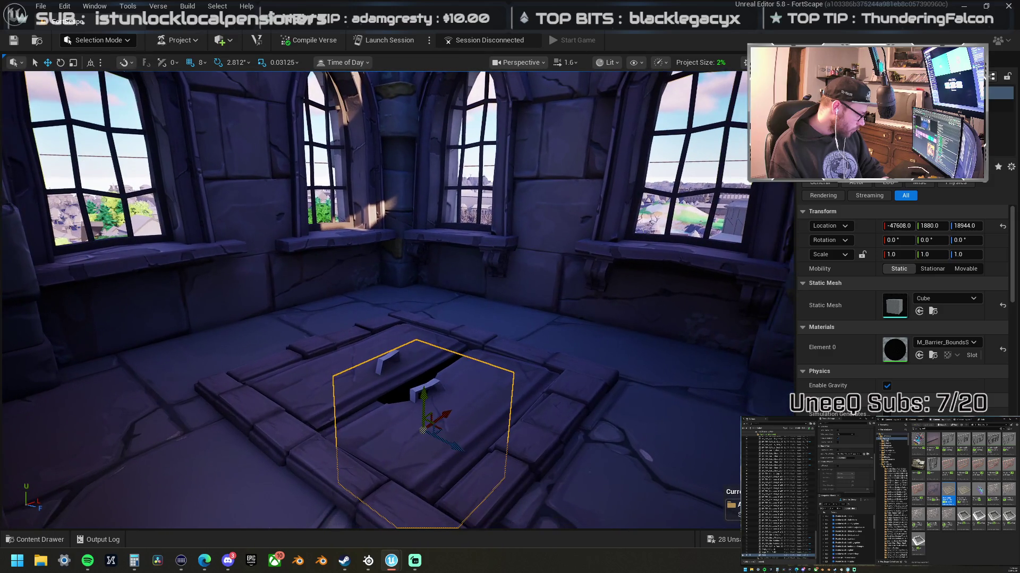
key("r")
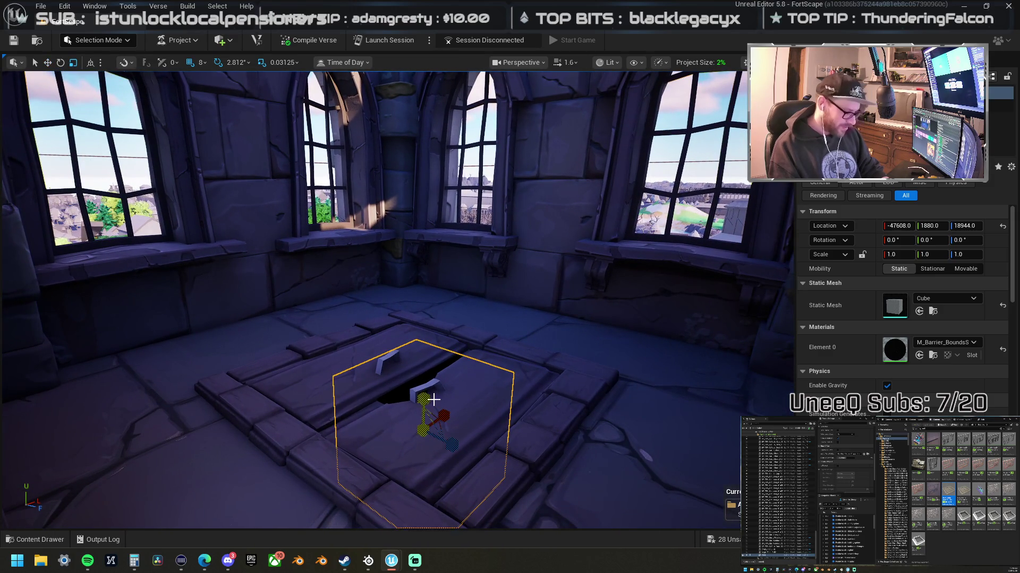
mouse_move(423, 399)
left_mouse_down()
mouse_move(425, 408)
mouse_move(421, 398)
left_mouse_up()
key("f")
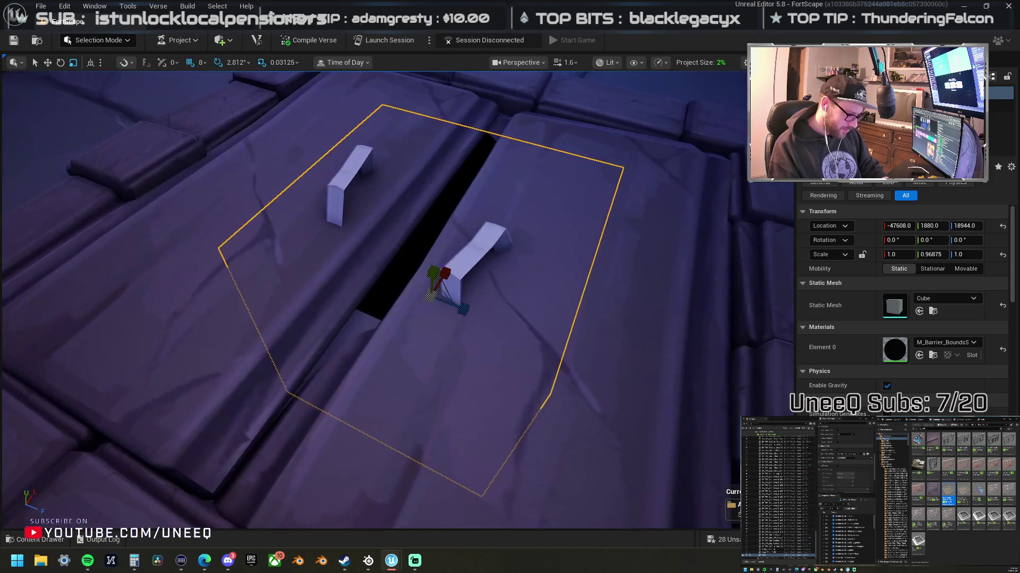
scroll(419, 298, "down", 3)
mouse_move(421, 291)
left_mouse_down()
mouse_move(441, 300)
mouse_move(461, 270)
mouse_move(411, 300)
left_mouse_up()
left_click(453, 241)
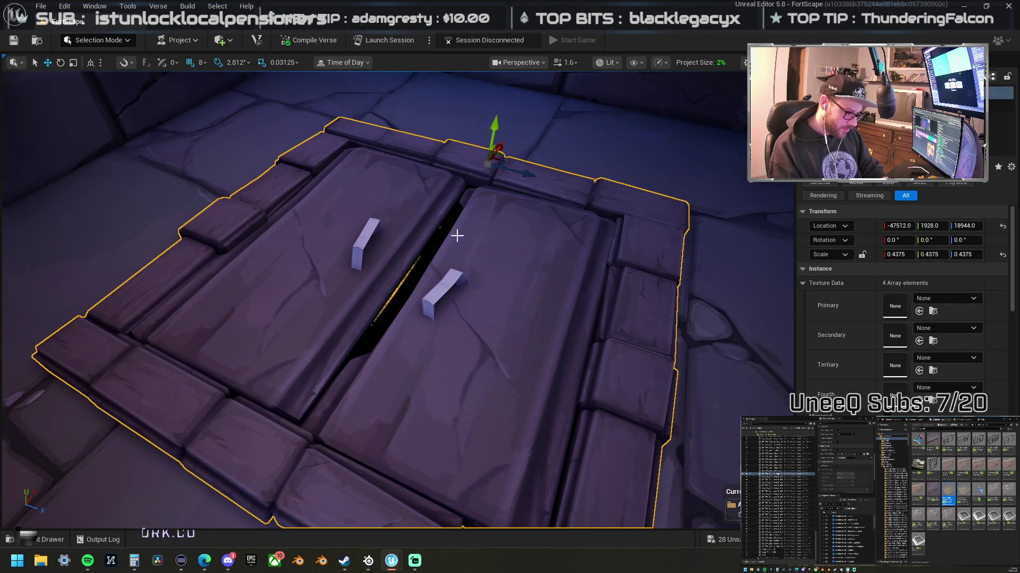
Step: Shift the hatch platform one snap step to Location Y 1936, then fly around to check the gap
left_click_drag(490, 130, 489, 123)
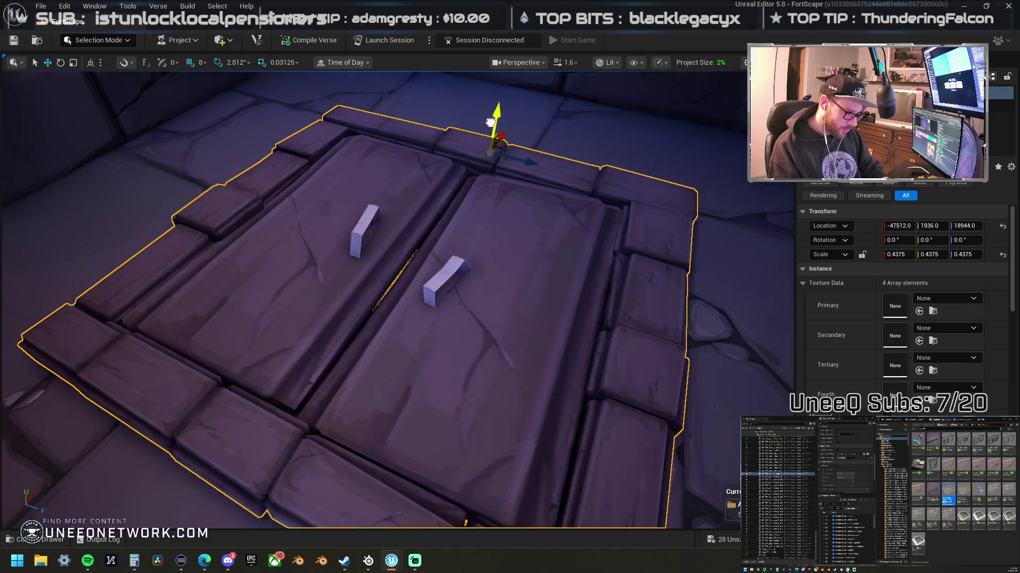
scroll(490, 130, "down", 3)
key("w")
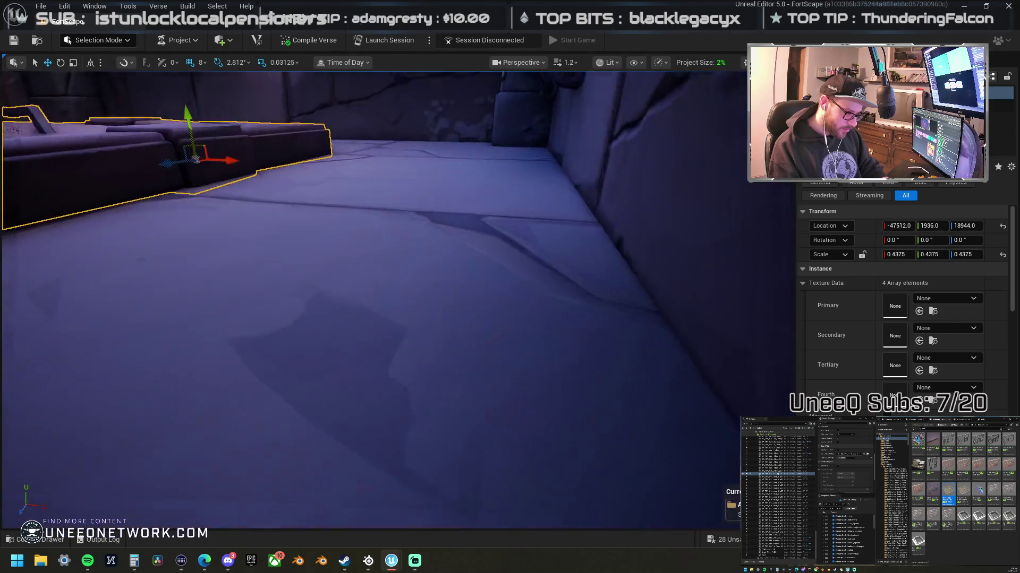
key("w")
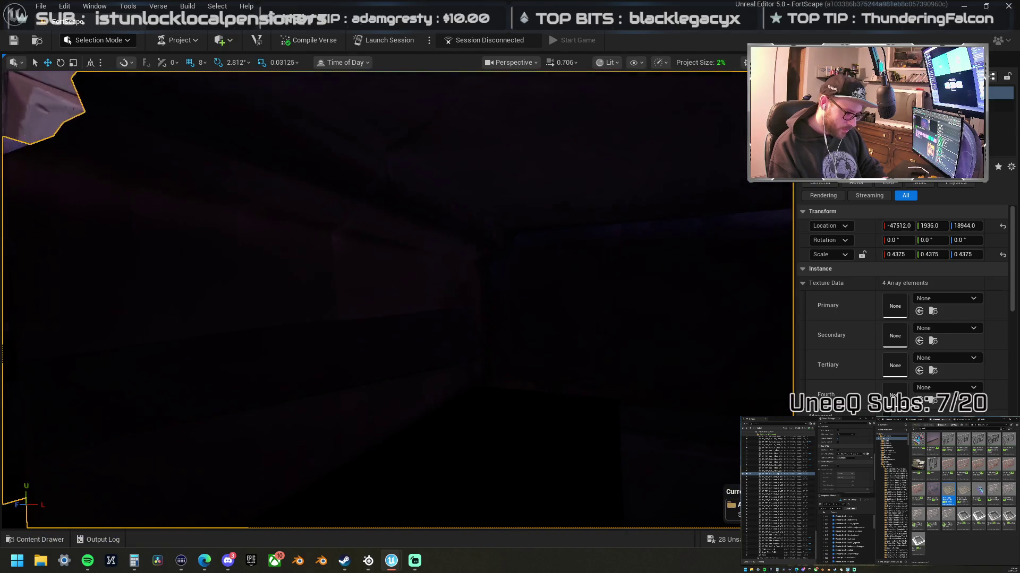
key("w")
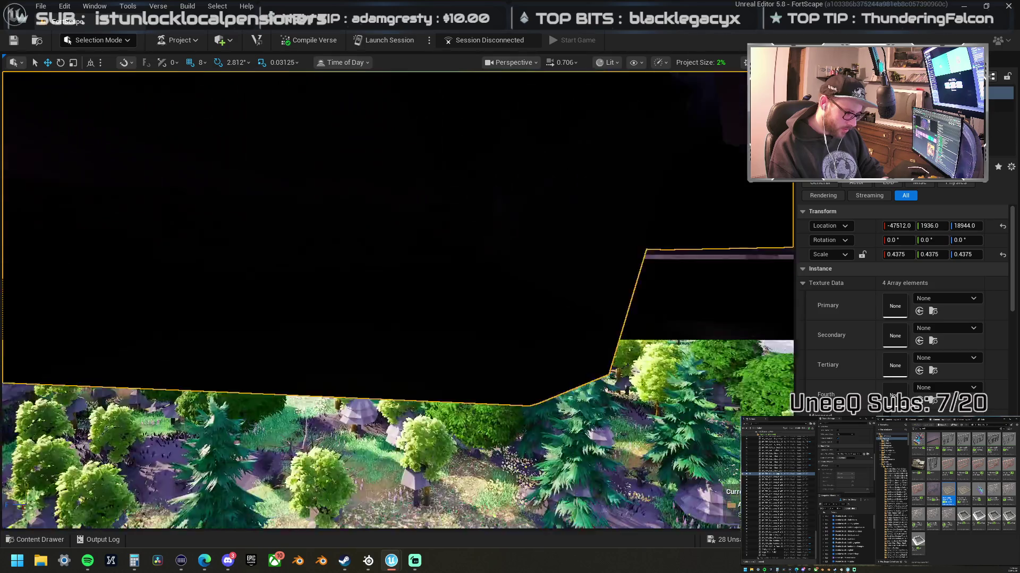
key("s")
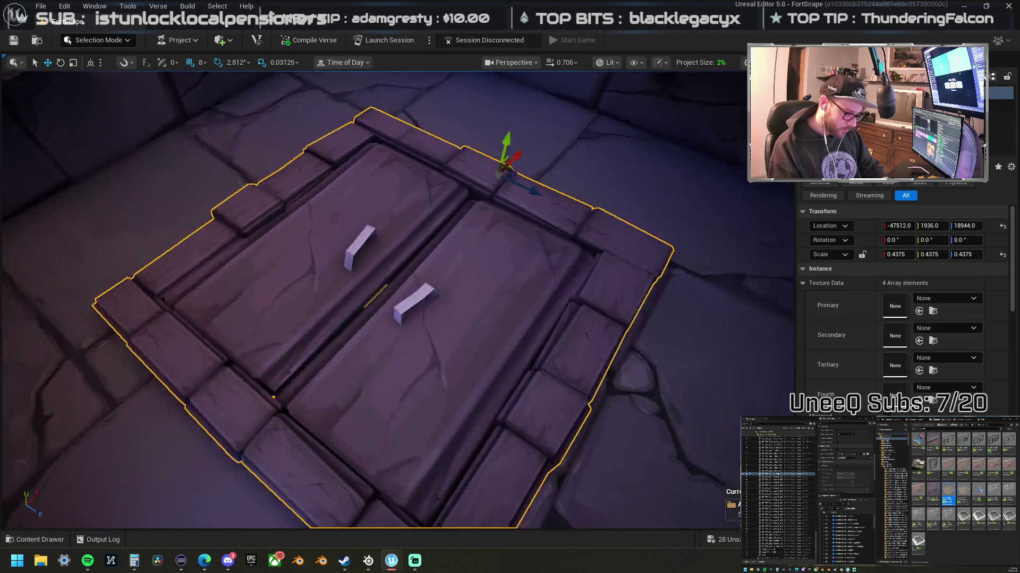
key("Escape")
key("w")
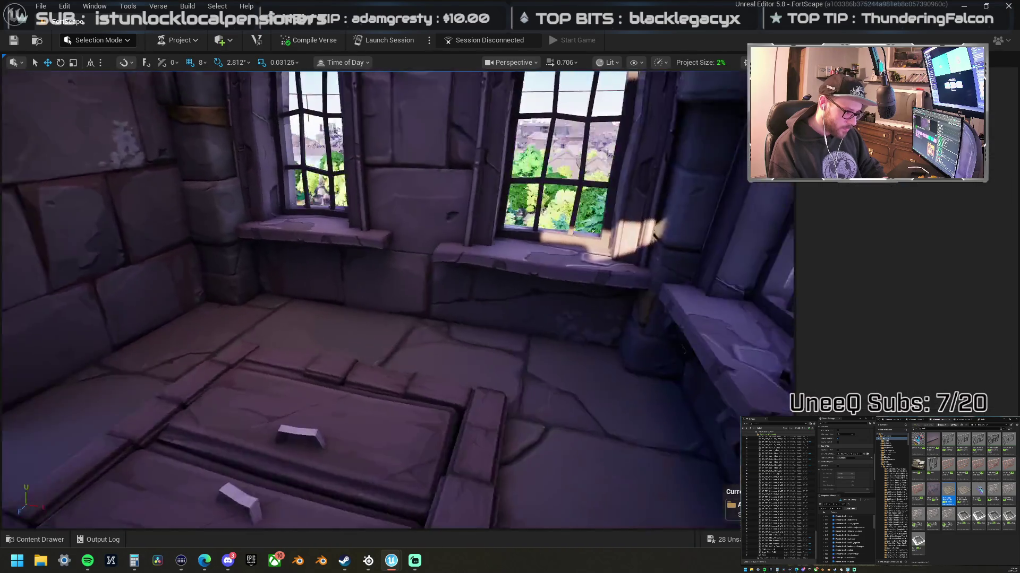
key("s")
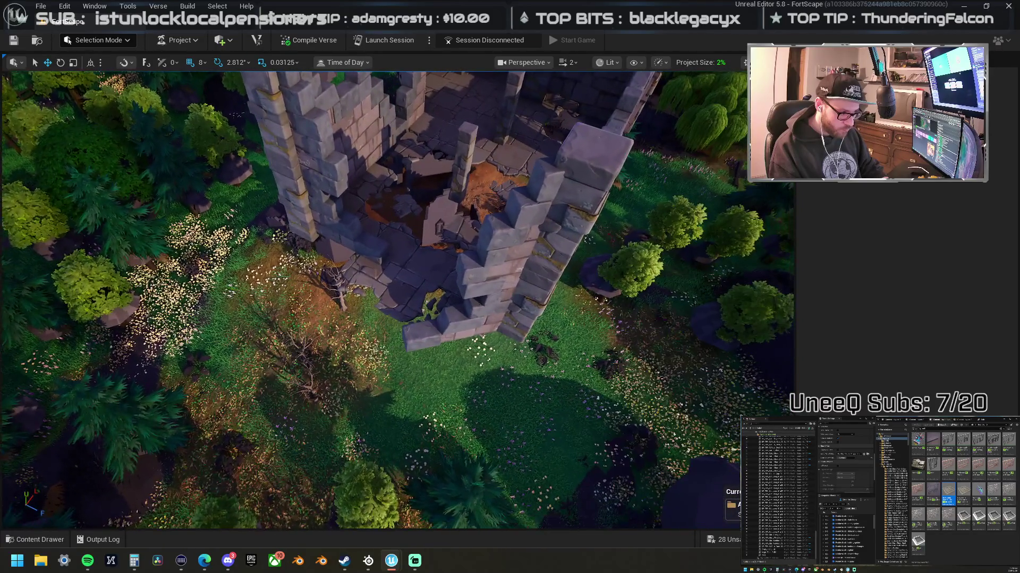
Step: Duplicate the low L-shaped wall and turn the copy 180° against the ruin with rotation snapping
left_click(478, 319)
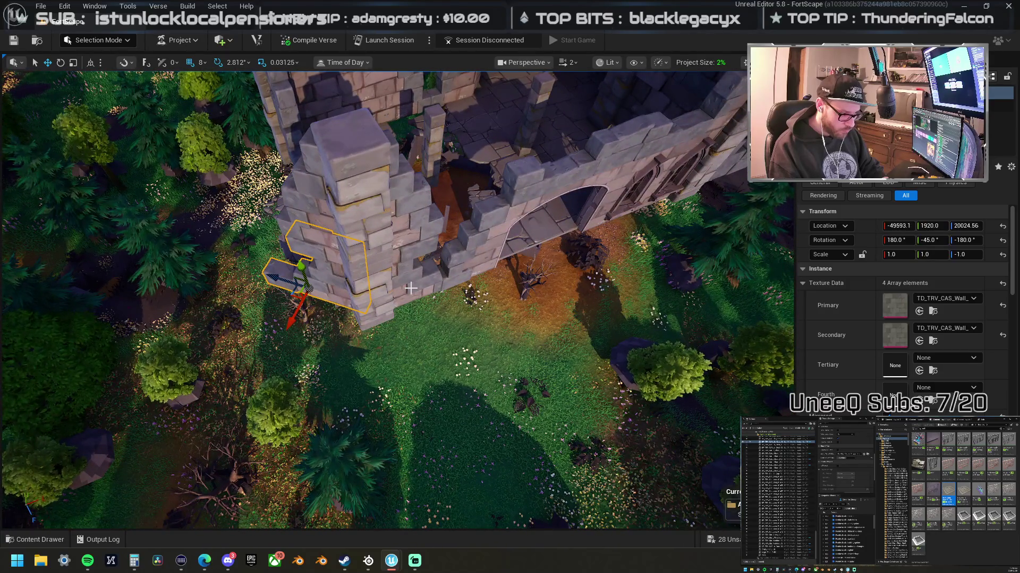
key("ctrl+d")
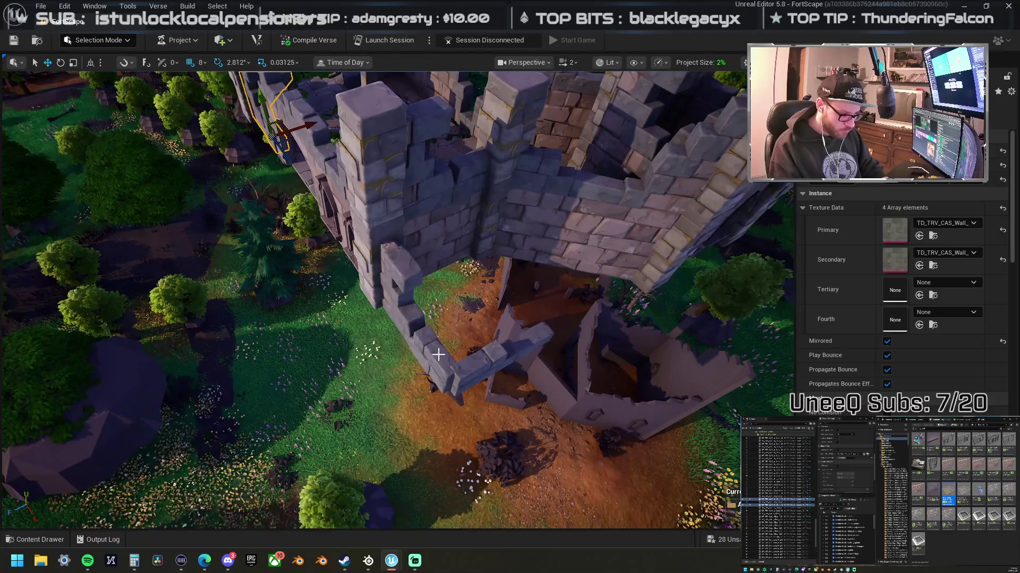
left_click(438, 354)
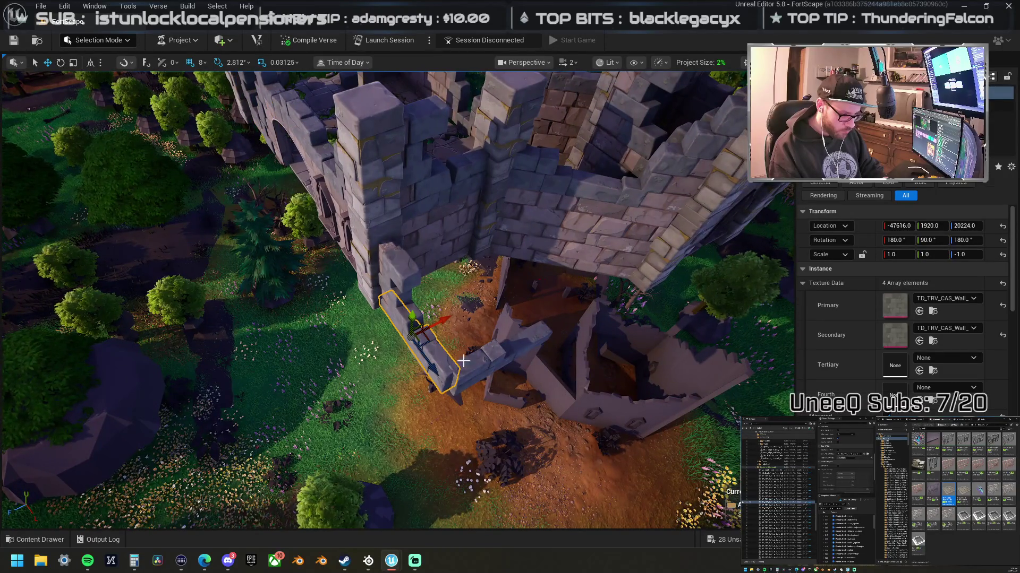
left_click(465, 362, "ctrl")
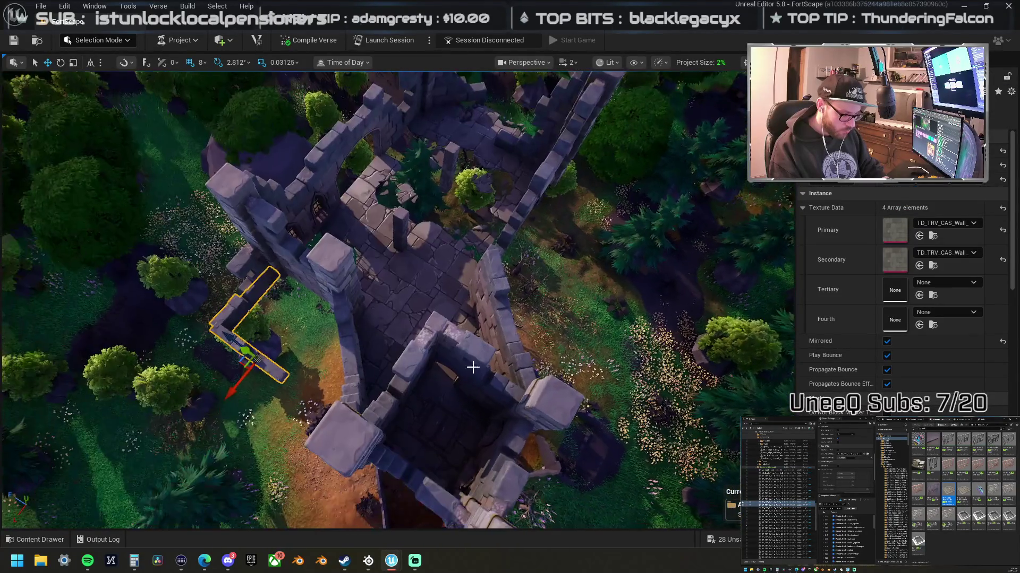
mouse_move(238, 364)
left_mouse_down()
mouse_move(607, 152)
mouse_move(609, 139)
left_mouse_up()
left_click(148, 62)
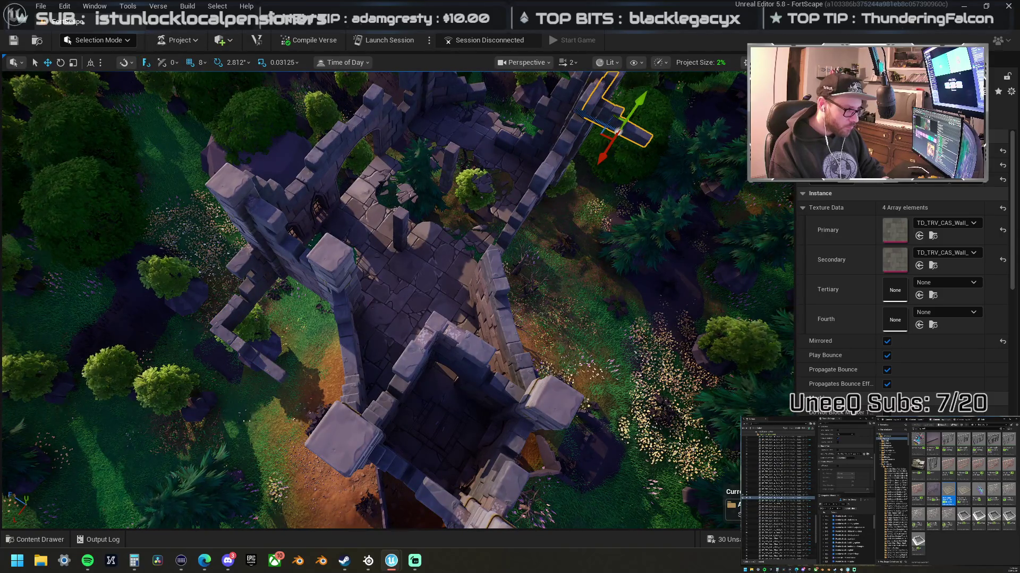
key("f")
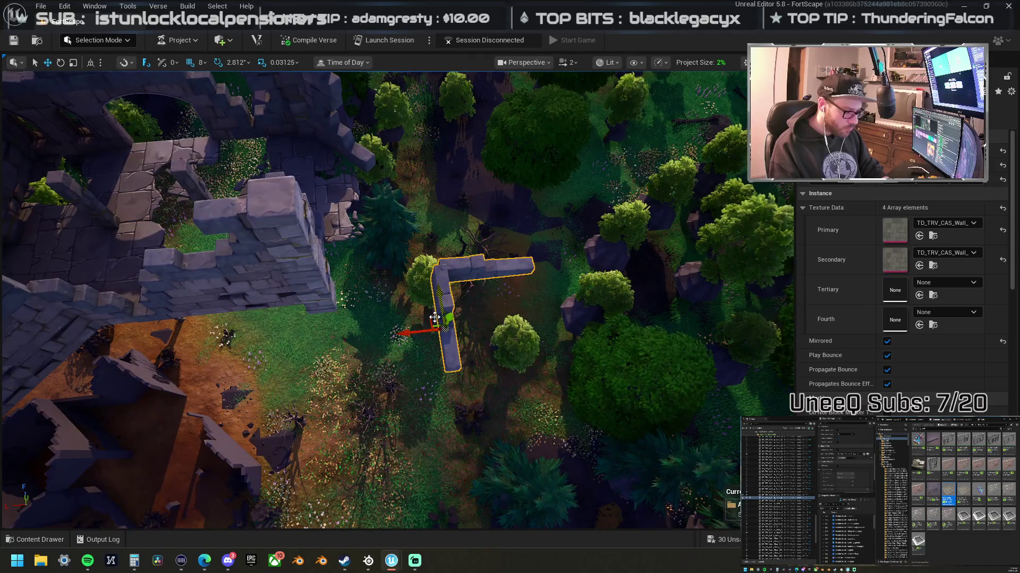
mouse_move(409, 329)
left_mouse_down()
mouse_move(363, 293)
mouse_move(467, 305)
left_mouse_up()
left_click(417, 412)
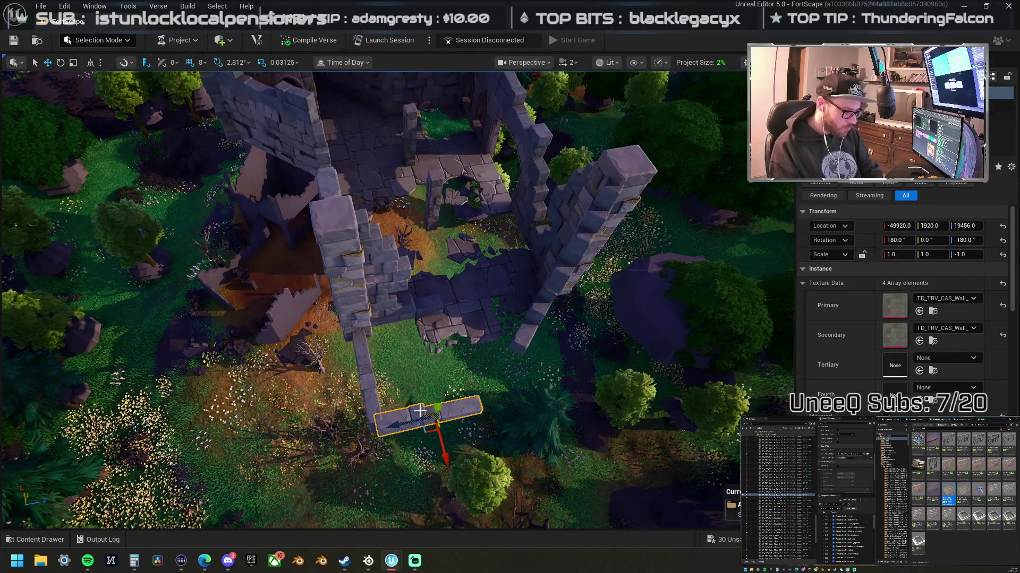
Step: Move and rotate the lower-left wall piece by the tower into place
left_click_drag(393, 362, 362, 371)
left_click_drag(340, 329, 330, 324)
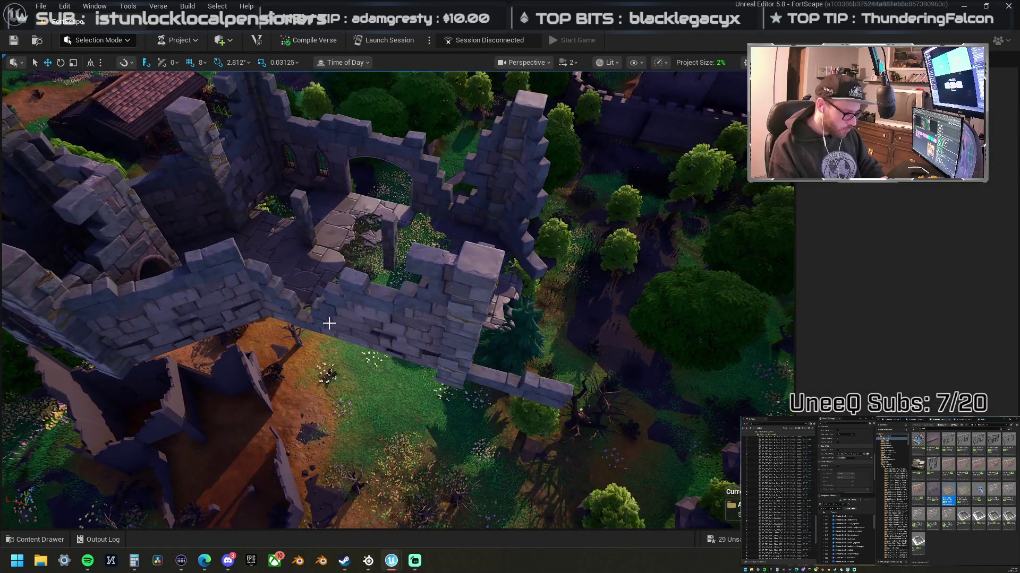
left_click(373, 309)
left_click(390, 305)
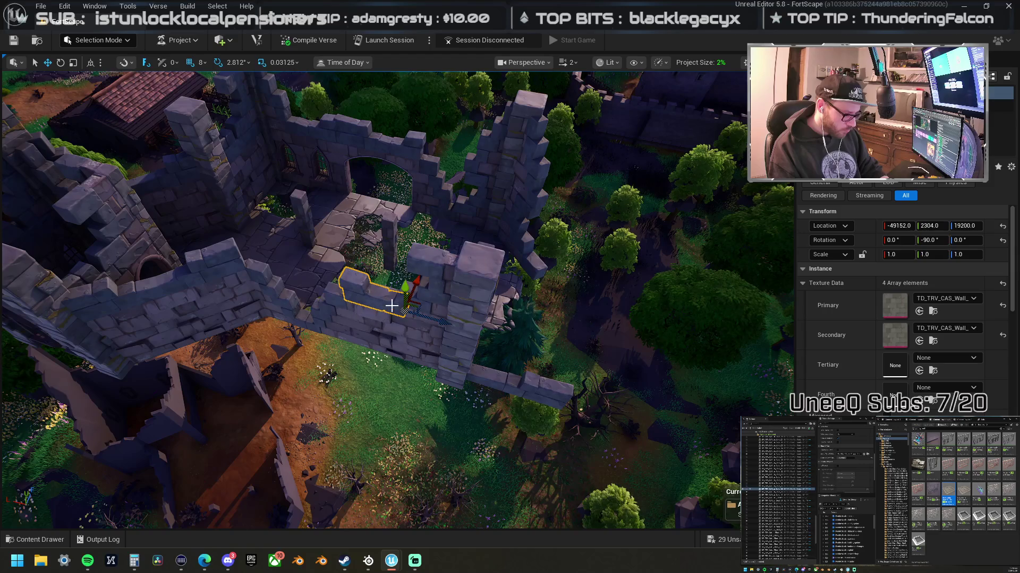
mouse_move(429, 306)
left_mouse_down()
mouse_move(605, 325)
mouse_move(451, 325)
mouse_move(407, 302)
mouse_move(375, 324)
mouse_move(531, 329)
mouse_move(531, 303)
mouse_move(430, 281)
mouse_move(398, 326)
left_mouse_up()
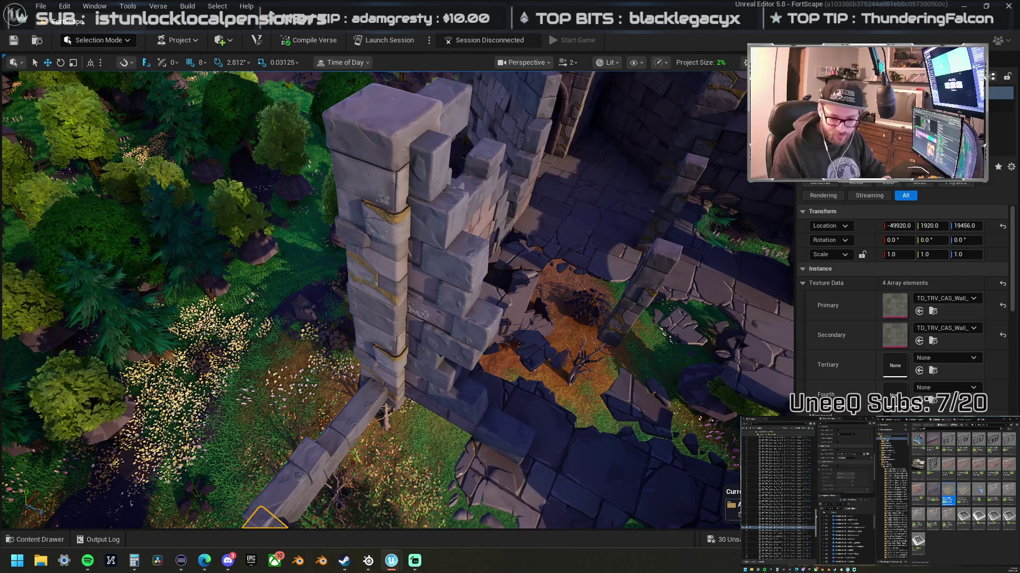
left_click(527, 130)
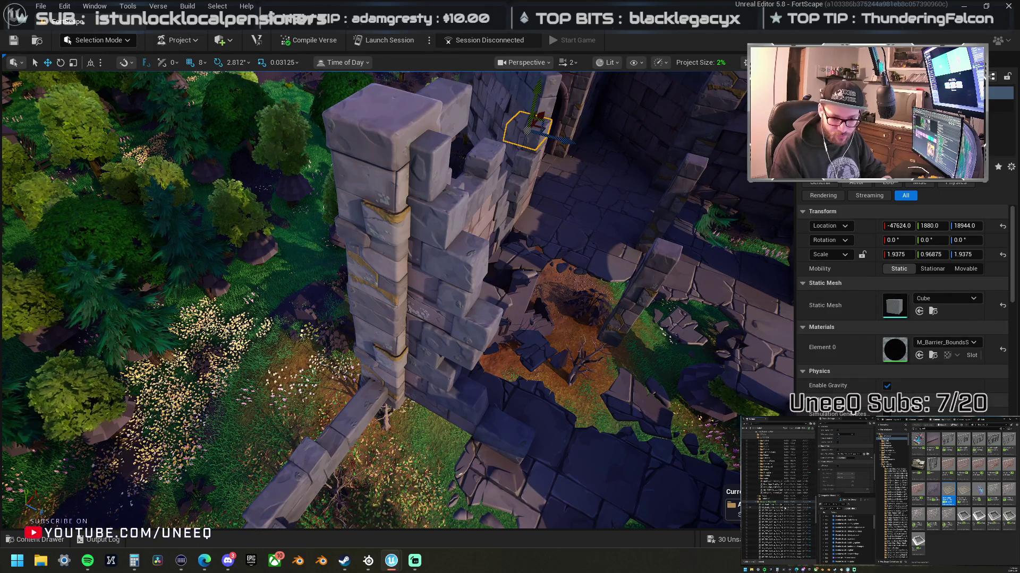
Step: Select all the castle wall and tower pieces, frame them, and duplicate them with Ctrl+D
left_click(784, 509, "shift")
key("f")
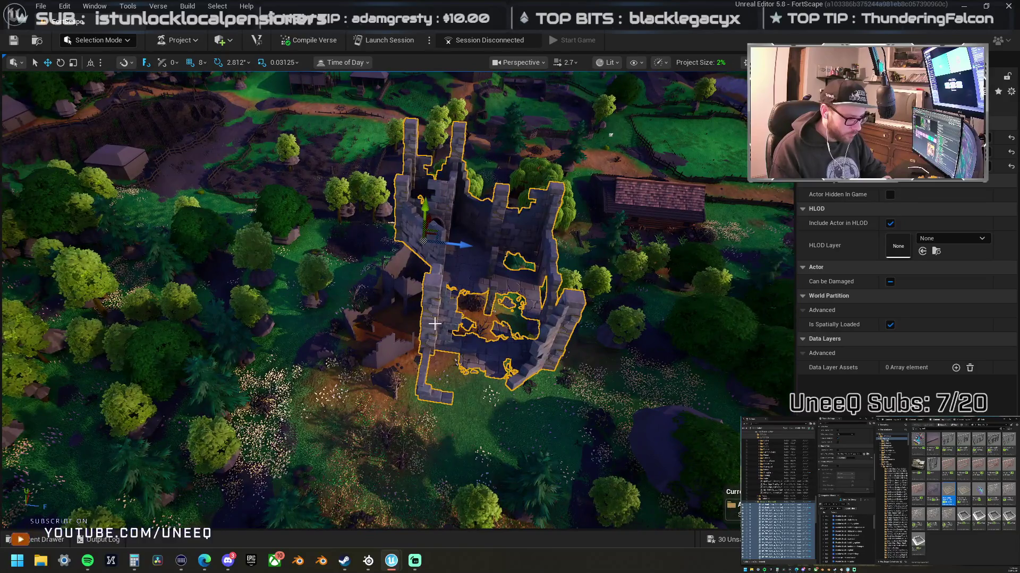
scroll(437, 320, "up", 2)
left_click_drag(437, 321, 448, 310)
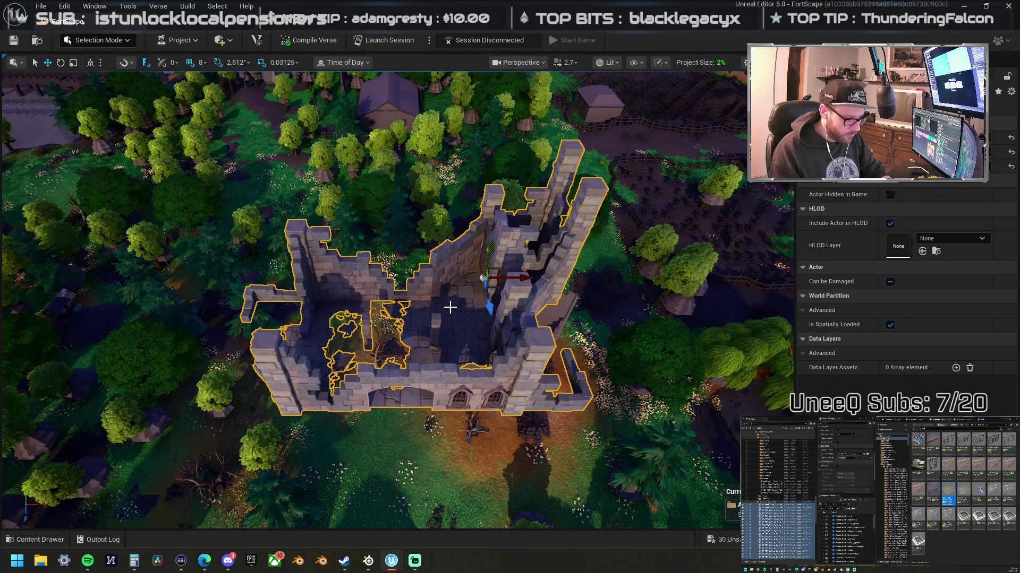
key("ctrl+d")
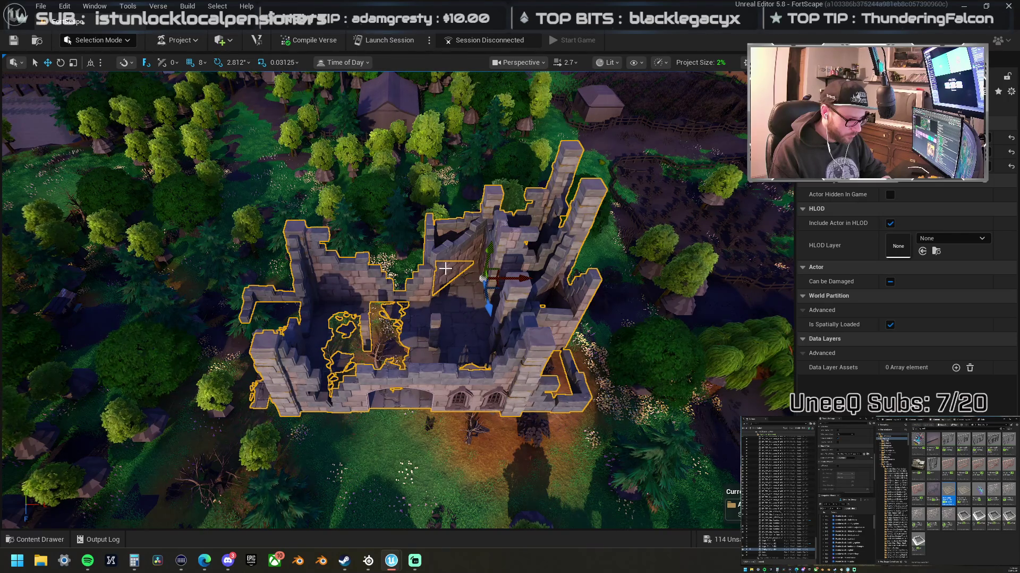
left_click_drag(440, 279, 439, 278)
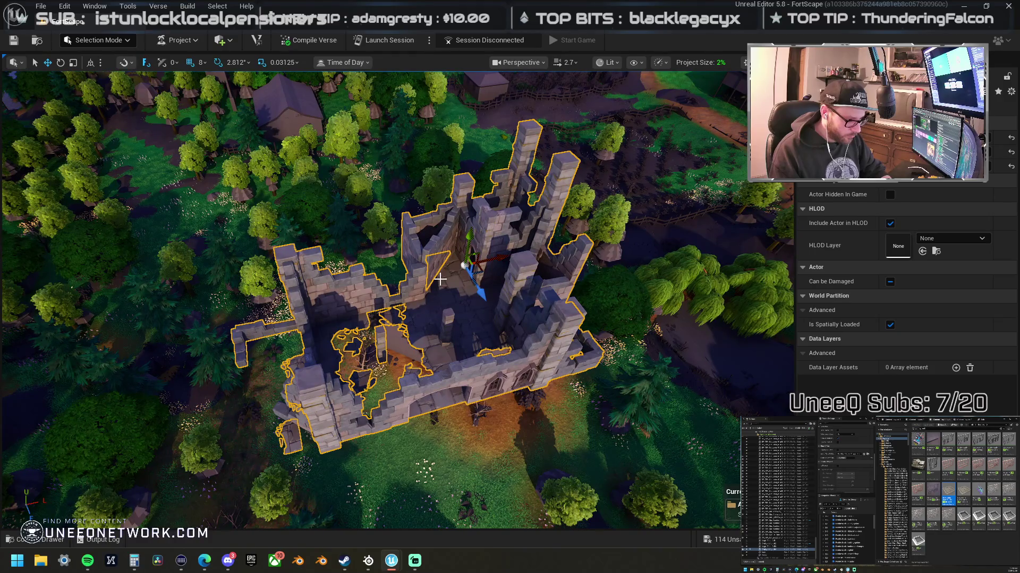
left_click(440, 278)
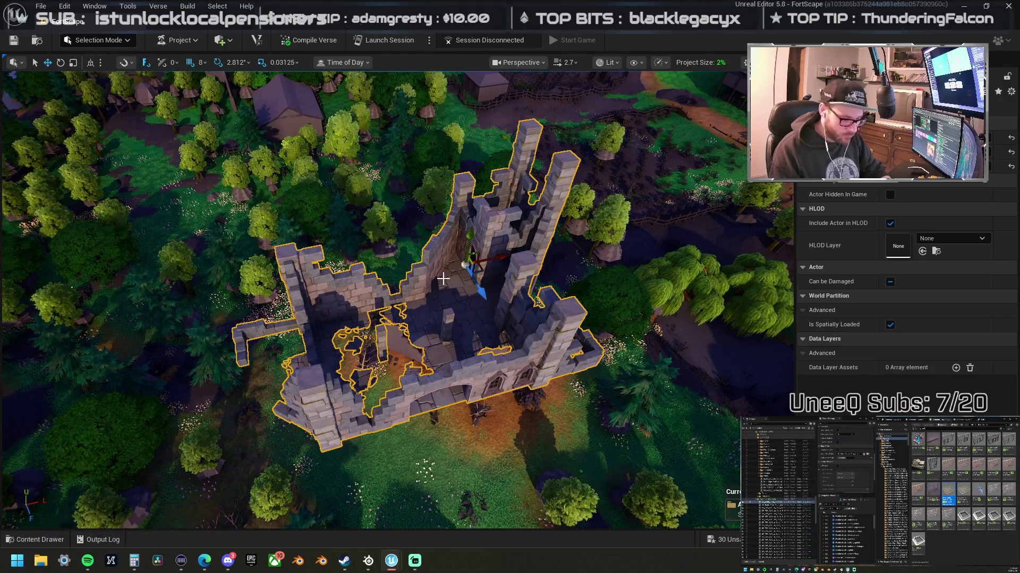
key("ctrl+d")
mouse_move(464, 271)
left_mouse_down()
mouse_move(378, 287)
mouse_move(417, 294)
left_mouse_up()
Step: Move the castle copy across the terrain beside the original ruin
key("w")
mouse_move(327, 261)
left_mouse_down()
mouse_move(410, 285)
mouse_move(444, 307)
mouse_move(475, 393)
left_mouse_up()
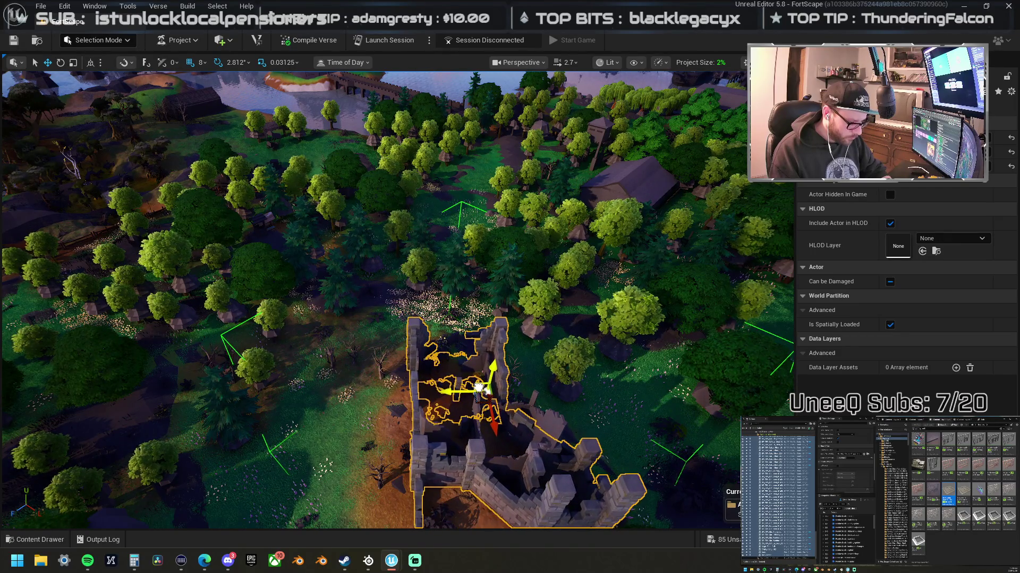
left_click_drag(476, 385, 436, 322)
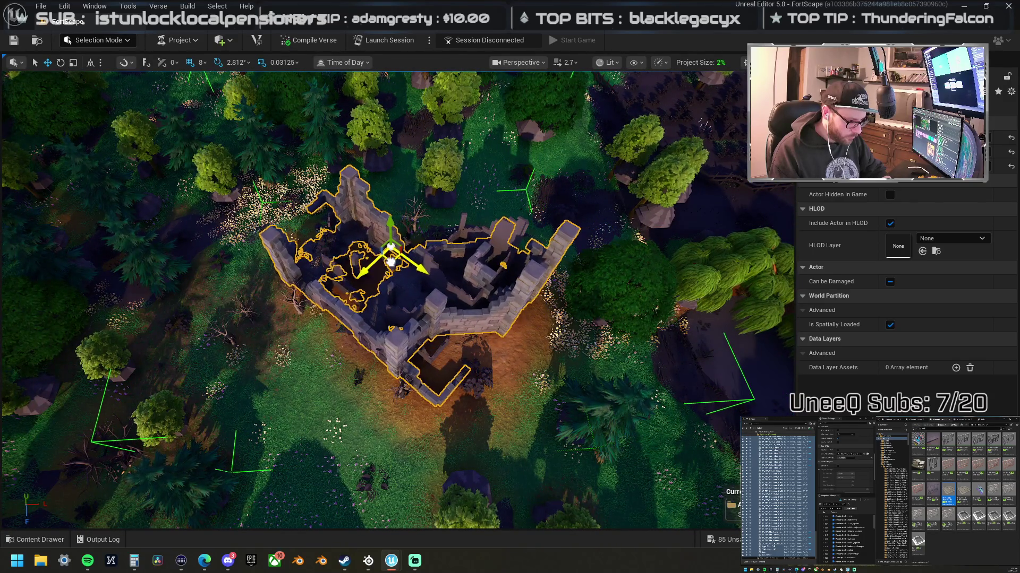
mouse_move(393, 261)
left_mouse_down()
mouse_move(393, 167)
mouse_move(478, 168)
left_mouse_up()
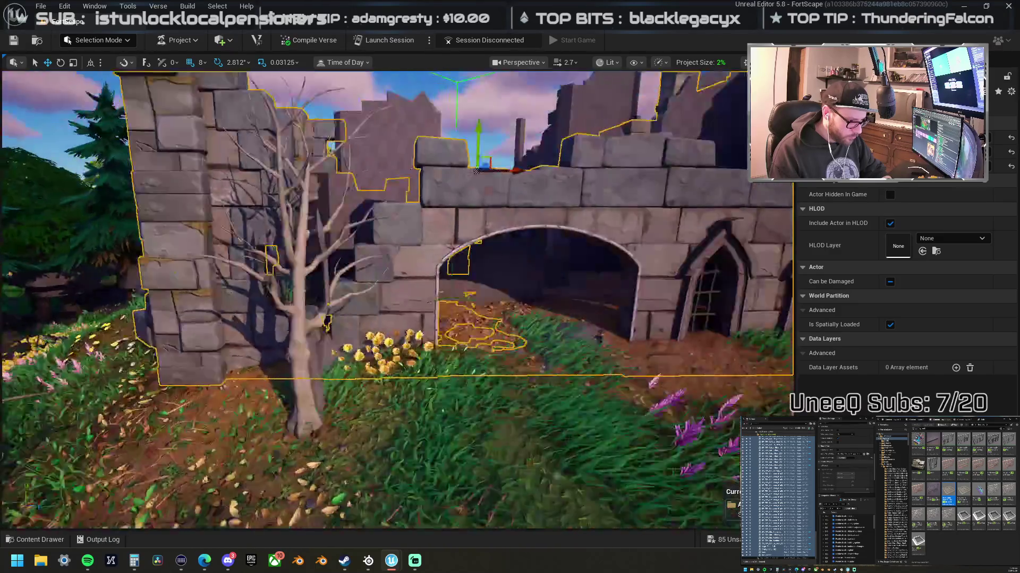
Step: Fly along the castle wall and bring up the editor modes list
key("s")
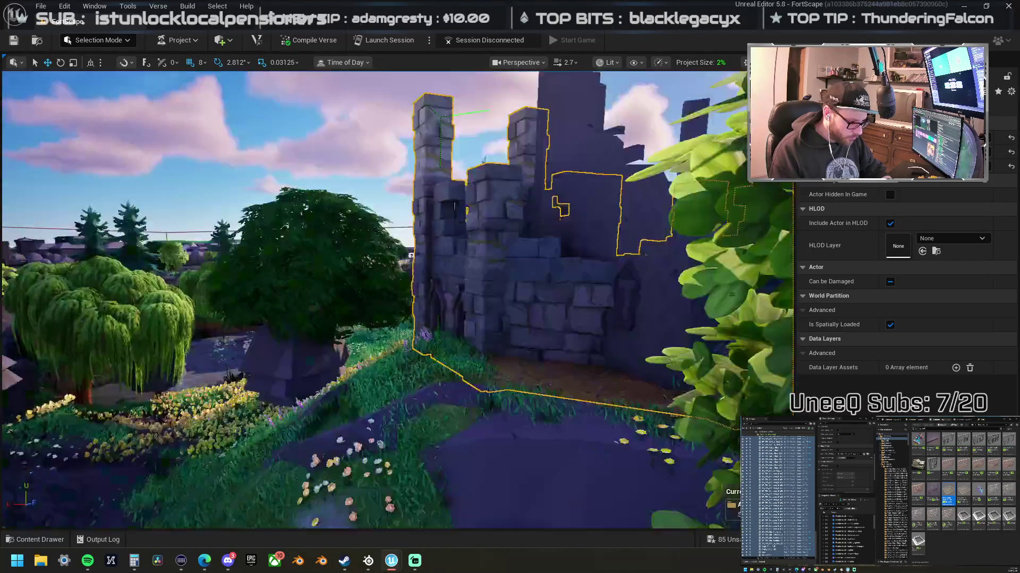
key("f")
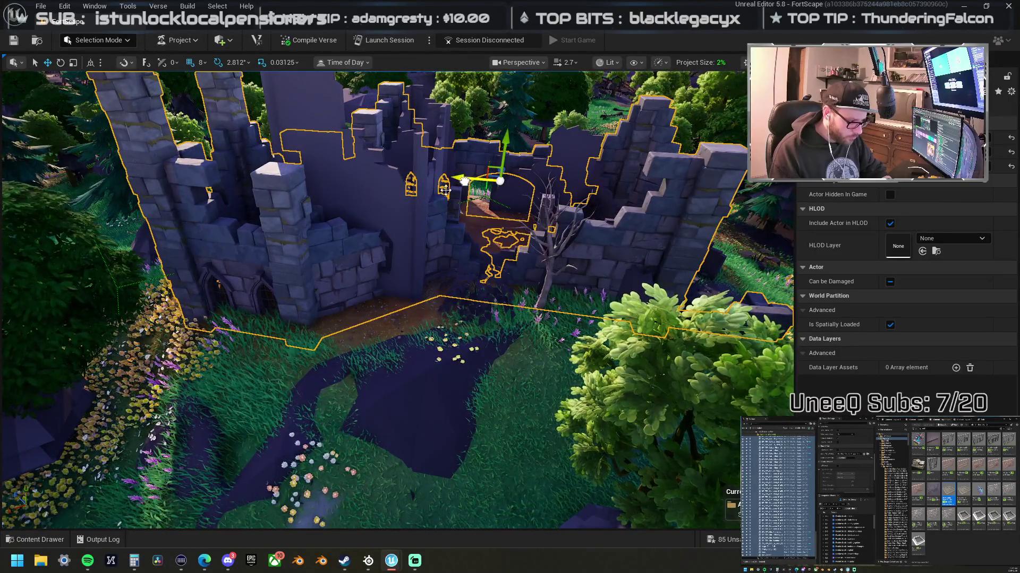
key("w")
key("w")
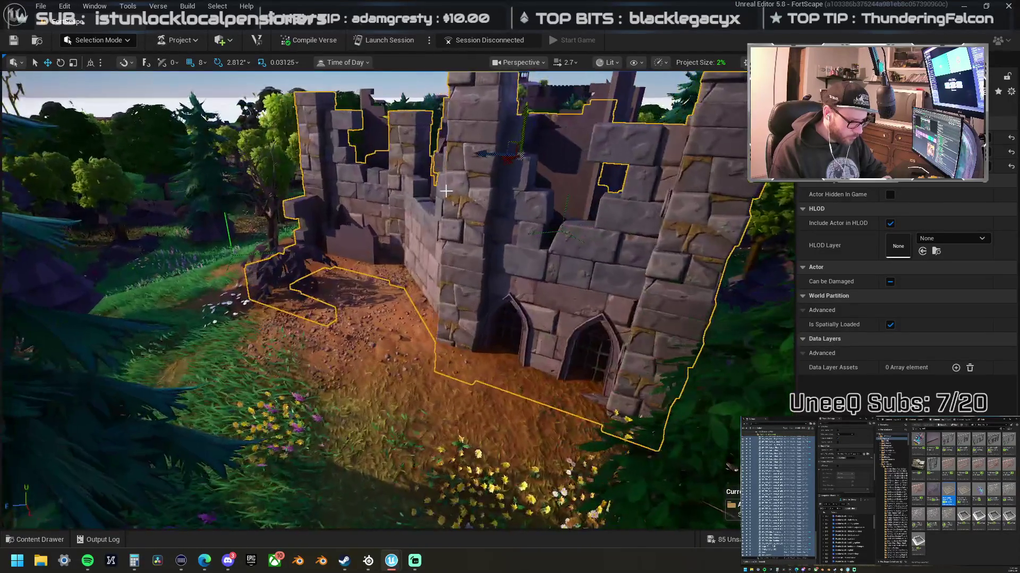
left_click(107, 41)
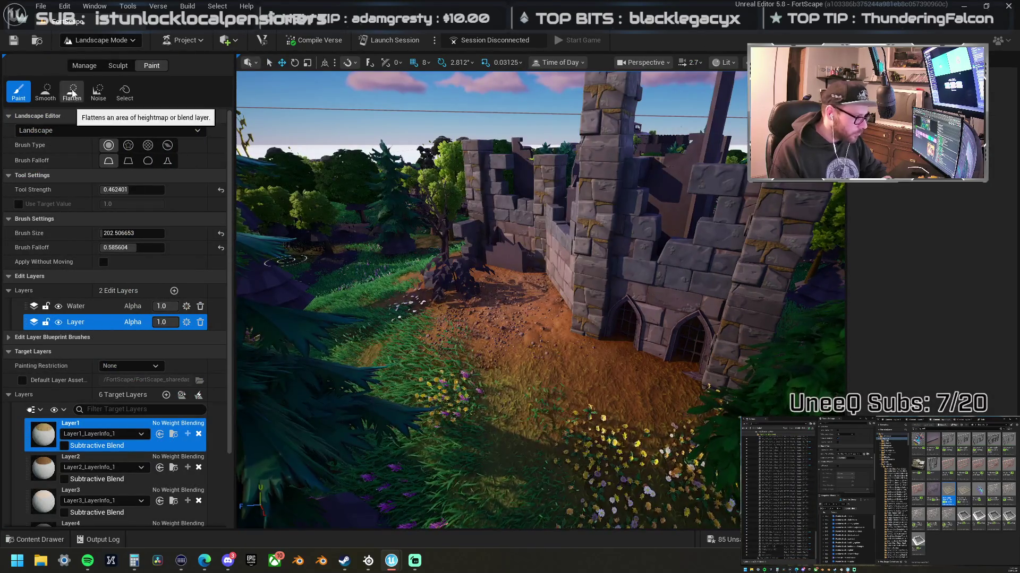
Step: With the Sculpt Flatten tool, flatten the path by the castle door and the tower's base
left_click(118, 65)
left_click(79, 92)
left_click(99, 92)
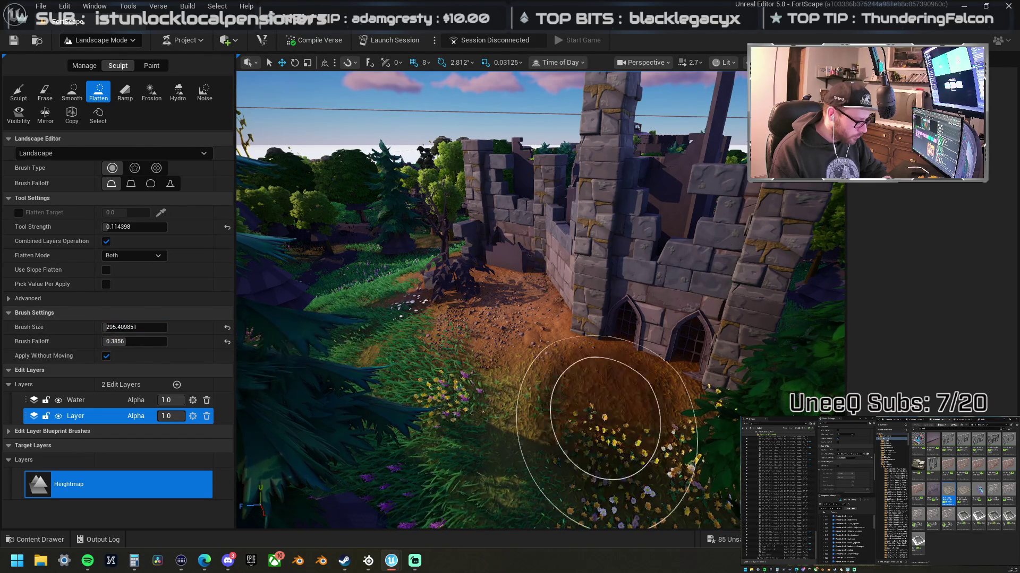
scroll(623, 413, "up", 10)
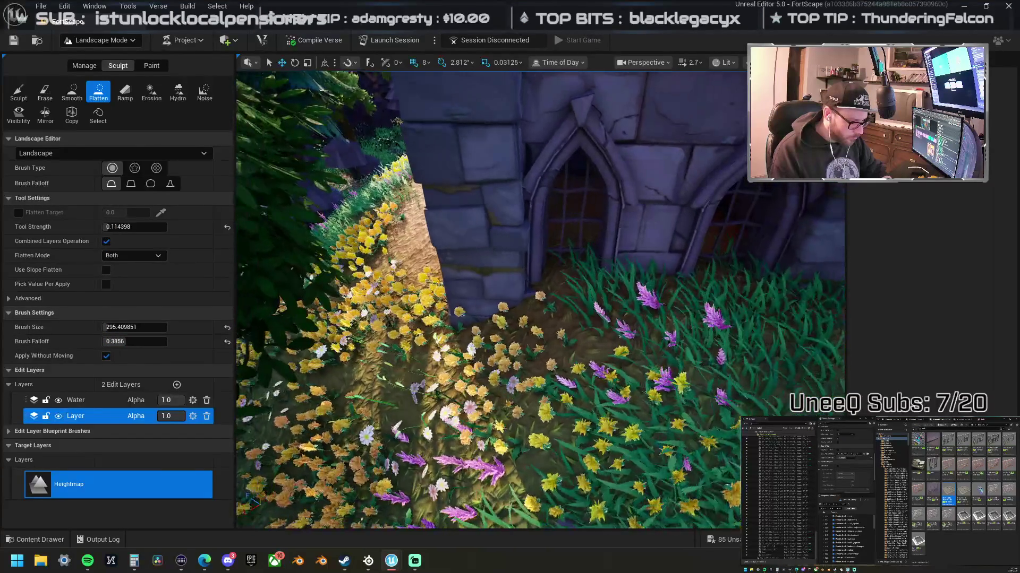
scroll(557, 433, "up", 2)
left_click_drag(486, 334, 576, 325)
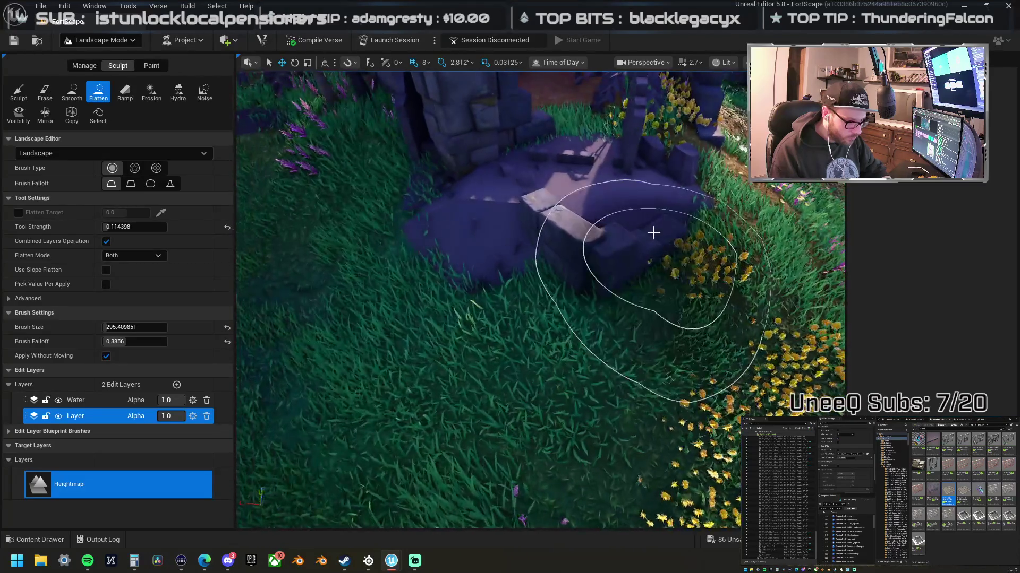
left_click_drag(654, 234, 606, 232)
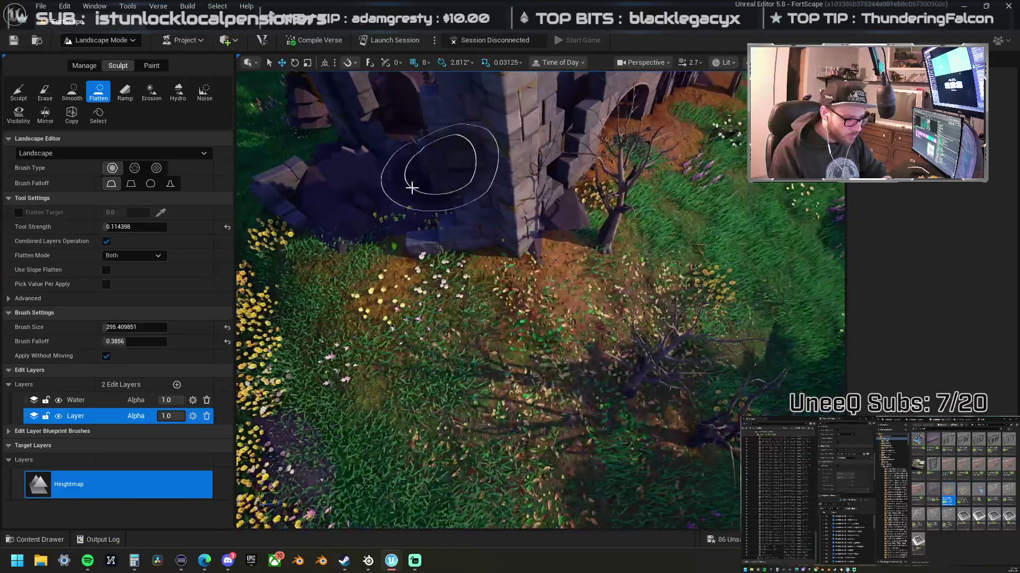
mouse_move(382, 203)
left_mouse_down()
mouse_move(493, 228)
mouse_move(551, 190)
left_mouse_up()
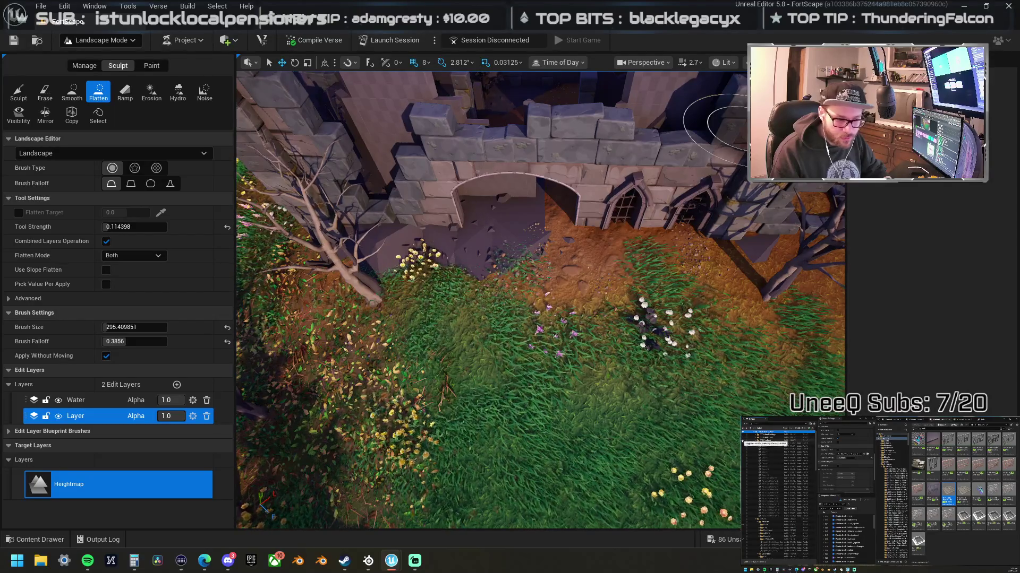
Step: Flatten the grass beside the wall corner past the archway
key("w")
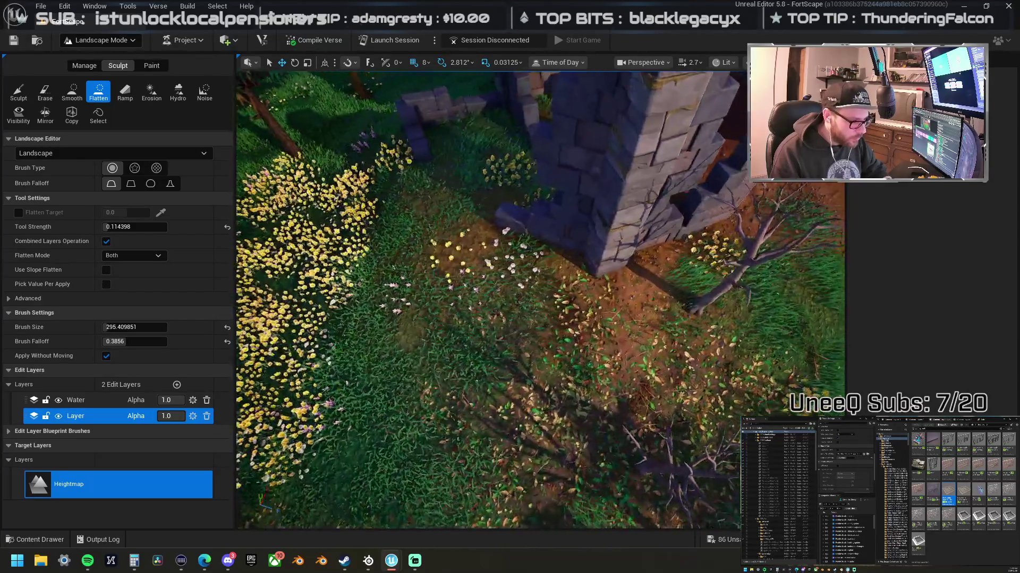
key("w")
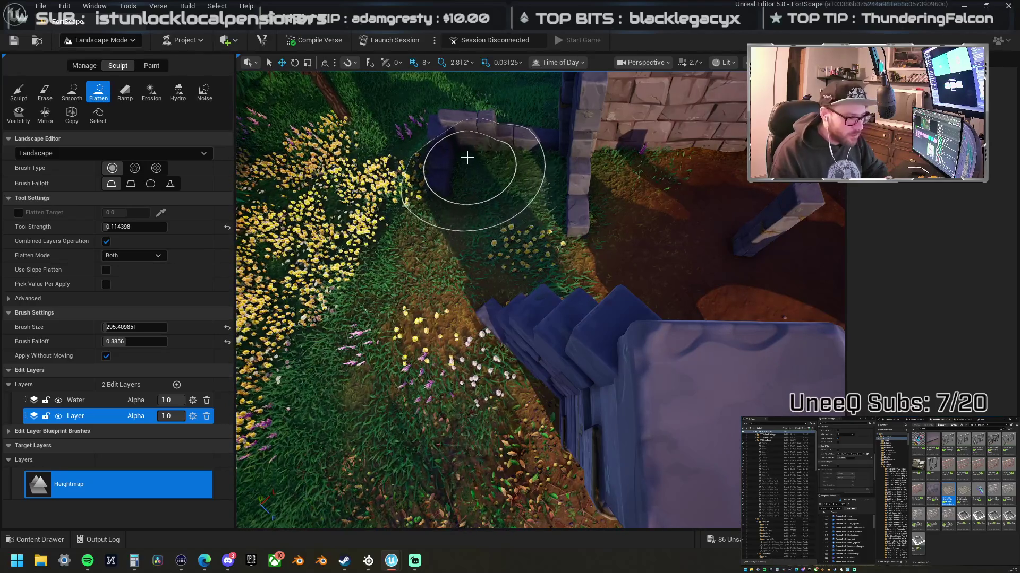
mouse_move(459, 159)
left_mouse_down()
mouse_move(546, 255)
mouse_move(746, 214)
mouse_move(601, 186)
mouse_move(781, 186)
left_mouse_up()
scroll(744, 288, "down", 5)
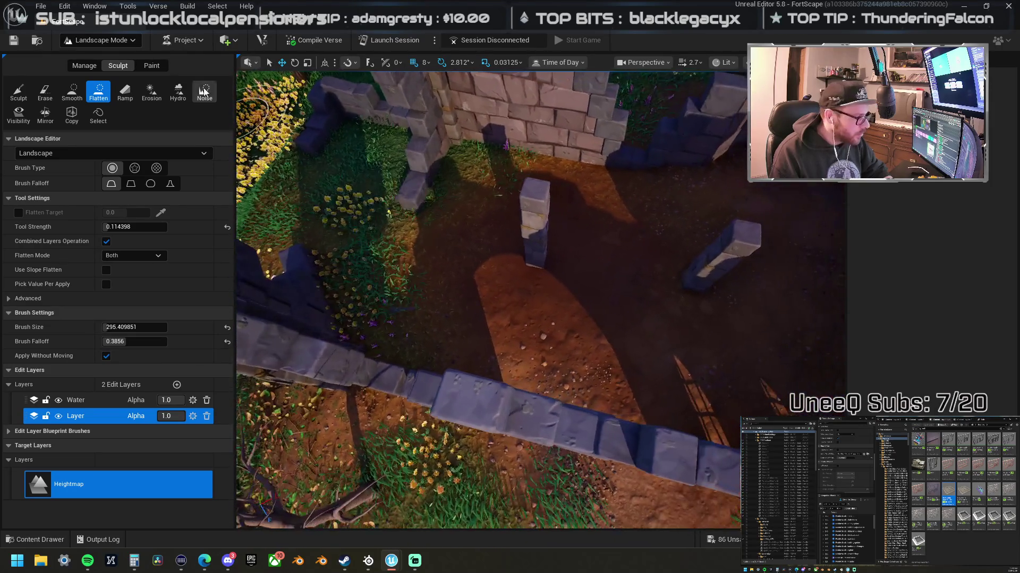
left_click(18, 91)
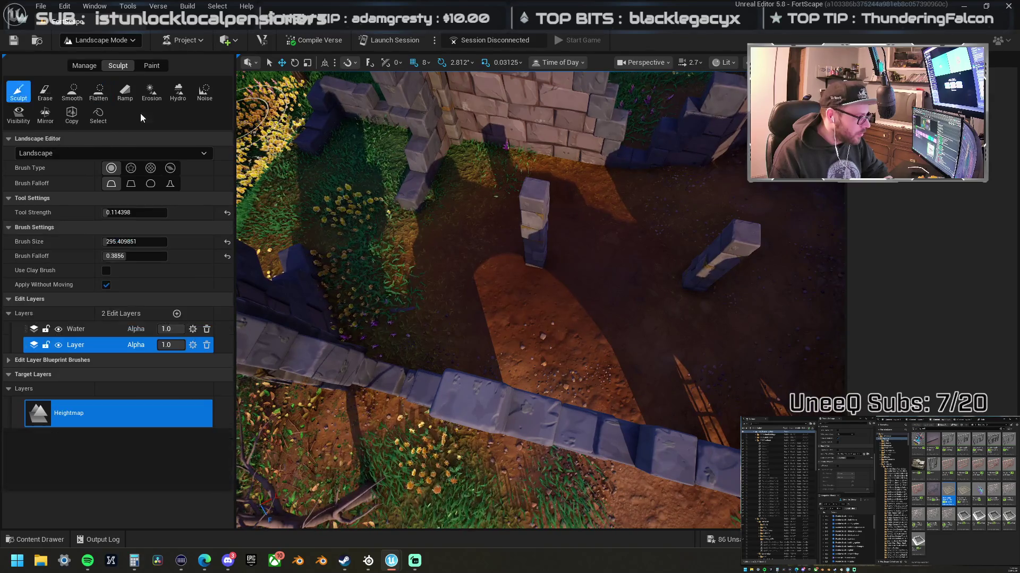
Step: Sculpt the ground near the pillar into a grassy slope and lower the dirt under the arch
mouse_move(465, 224)
left_mouse_down()
mouse_move(476, 259)
mouse_move(561, 340)
mouse_move(626, 305)
mouse_move(686, 251)
left_mouse_up()
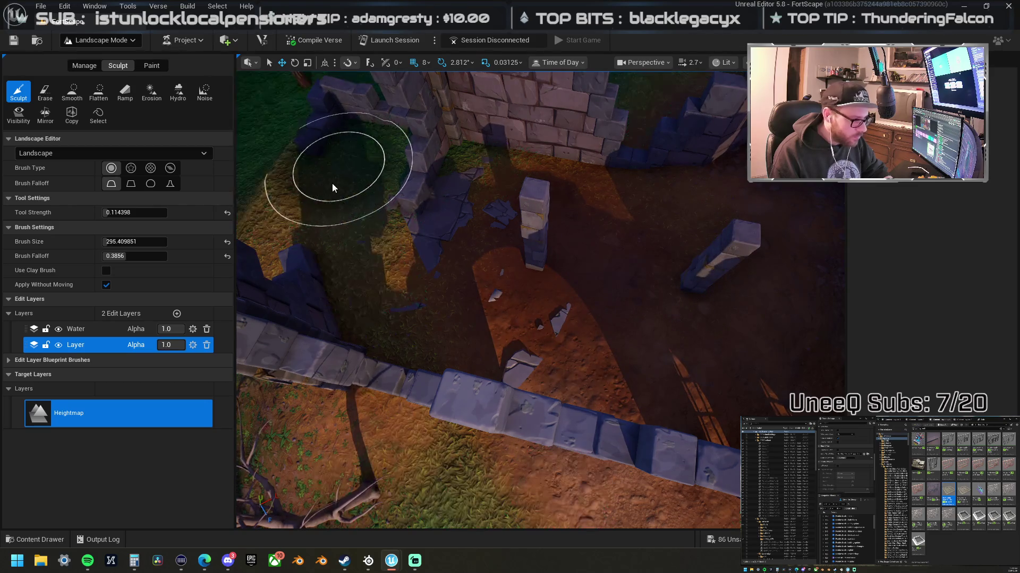
scroll(318, 218, "up", 5)
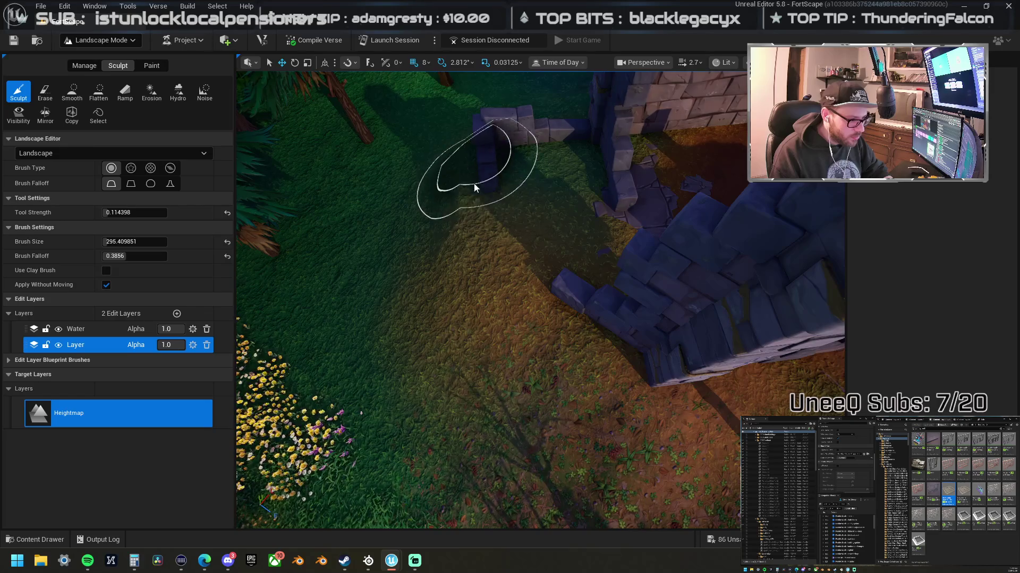
left_click_drag(485, 260, 585, 237)
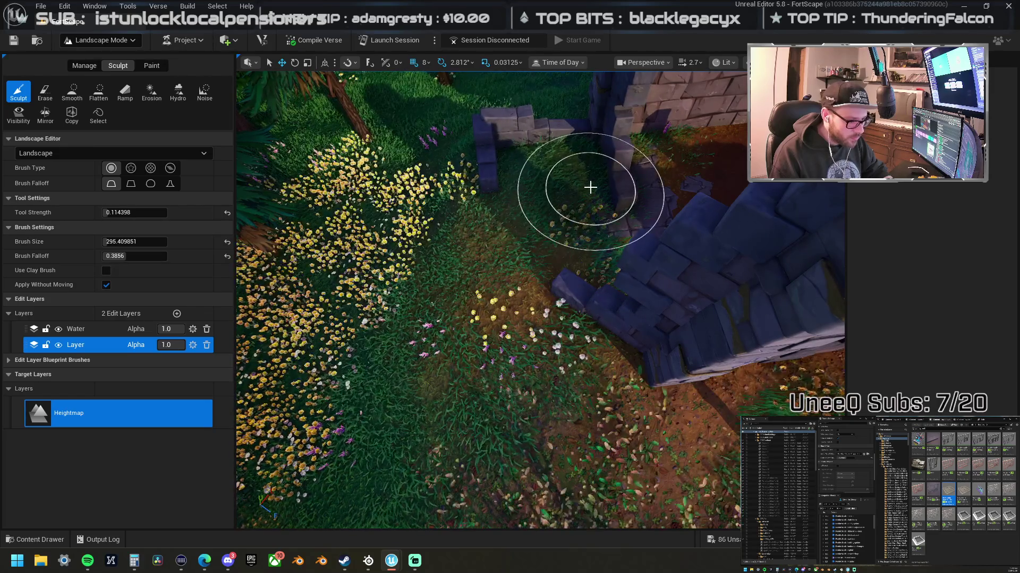
scroll(578, 166, "up", 5)
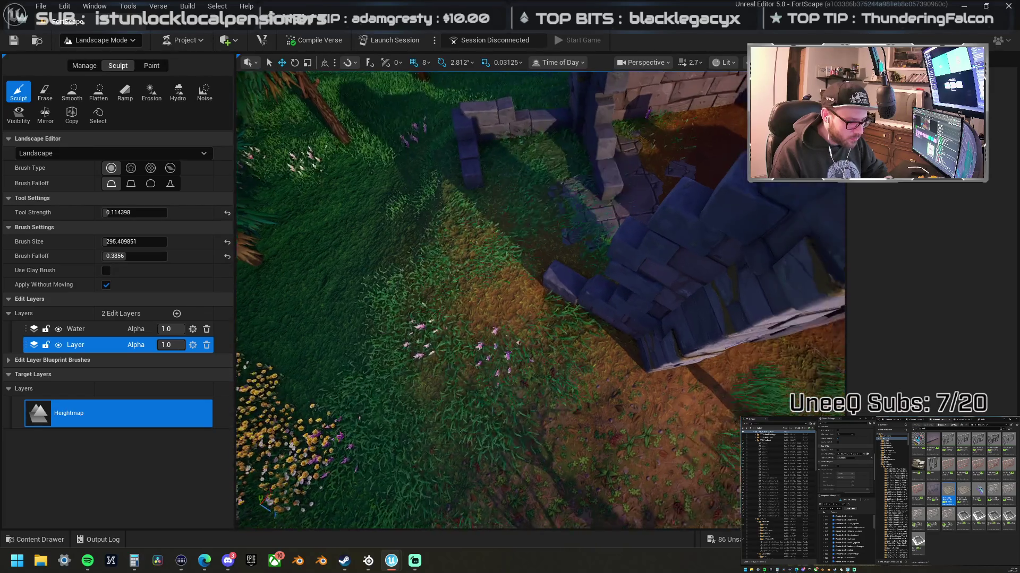
scroll(540, 300, "down", 5)
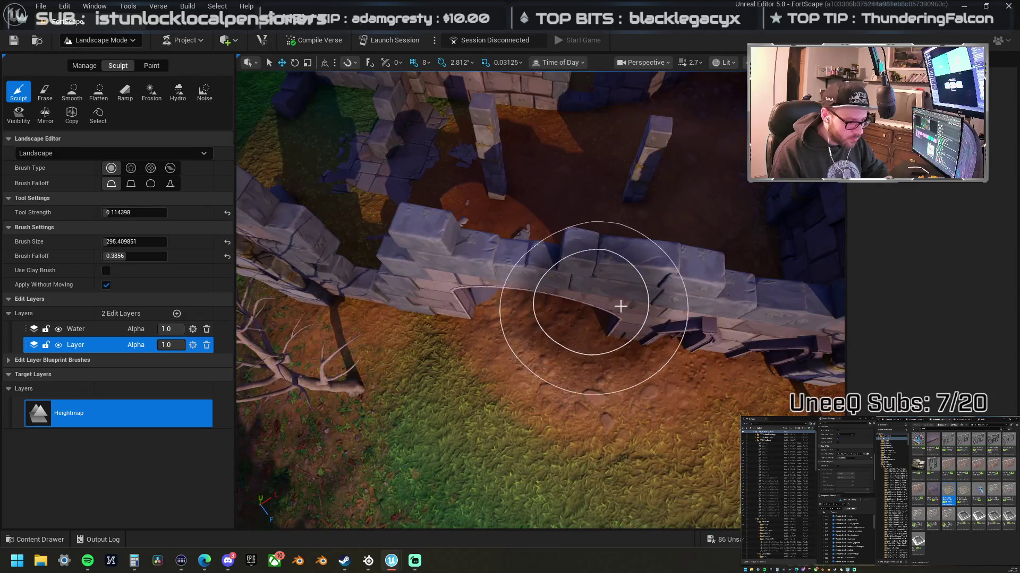
mouse_move(617, 309)
left_mouse_down()
mouse_move(557, 318)
mouse_move(621, 341)
mouse_move(687, 329)
mouse_move(728, 169)
left_mouse_up()
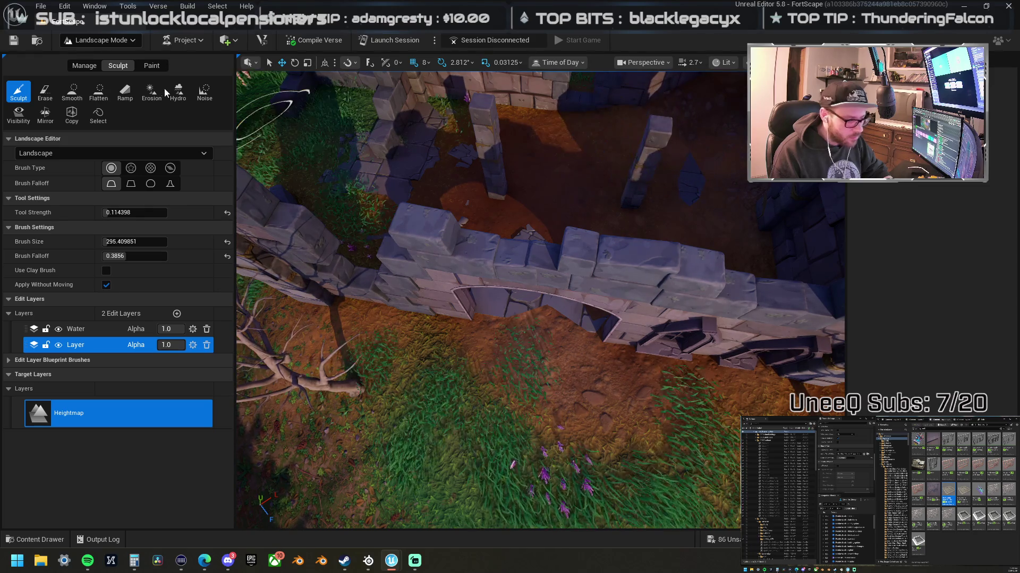
left_click(97, 91)
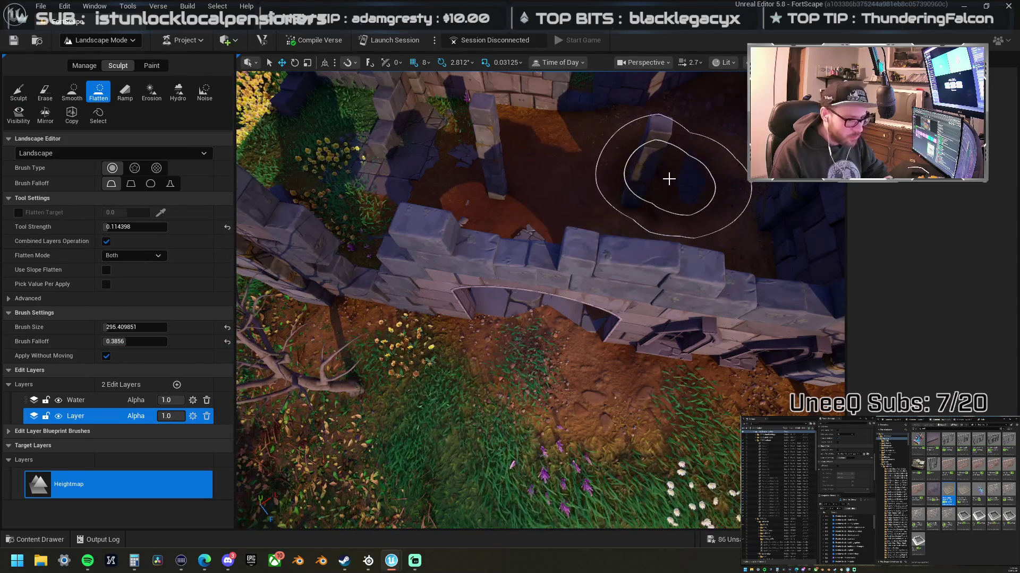
Step: Flatten the courtyard ground around the pillar and lower the dirt at the wall's base
left_click_drag(680, 178, 495, 185)
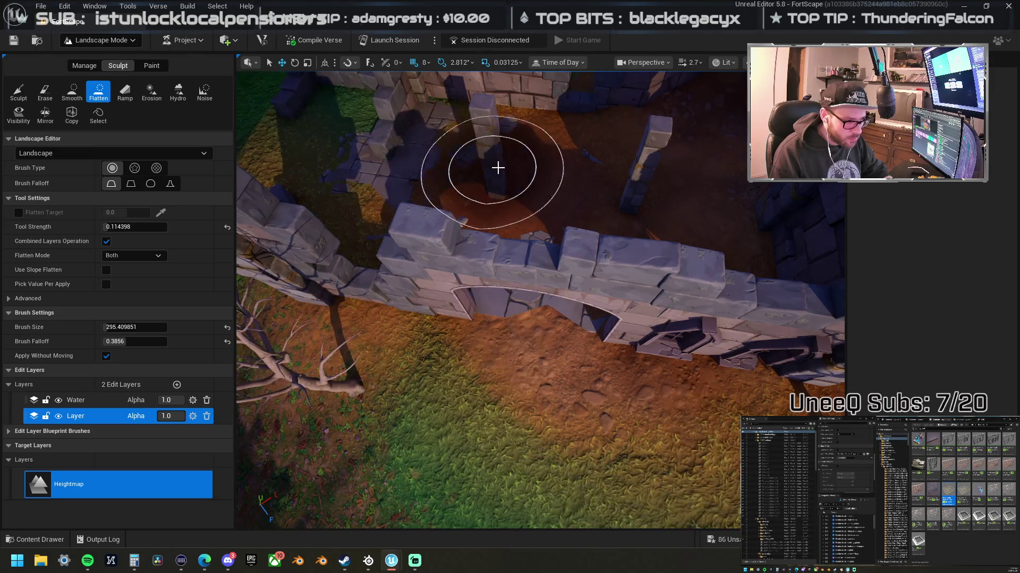
left_click_drag(581, 168, 690, 136)
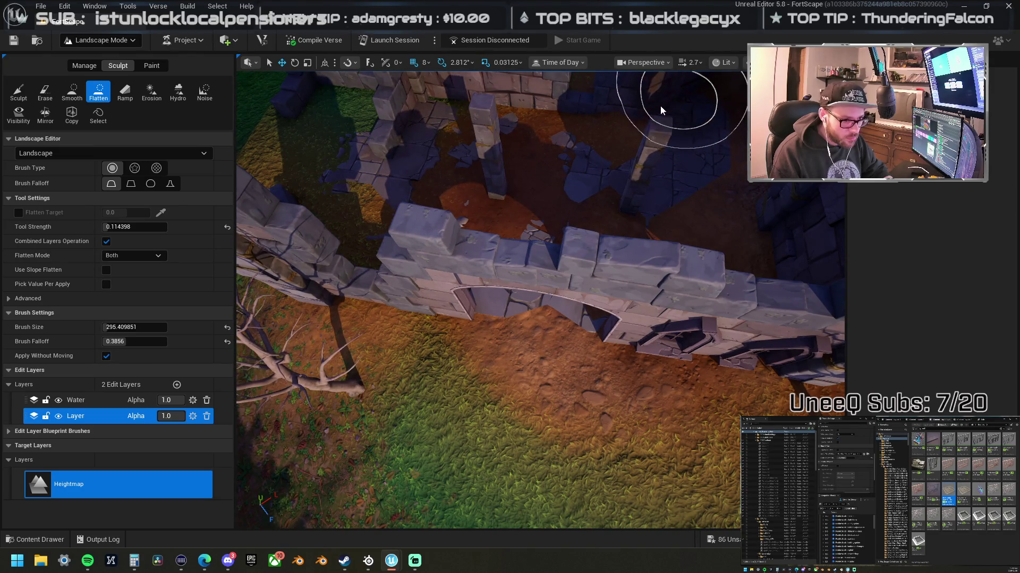
mouse_move(645, 183)
left_mouse_down()
mouse_move(715, 254)
mouse_move(619, 342)
mouse_move(630, 246)
mouse_move(739, 320)
left_mouse_up()
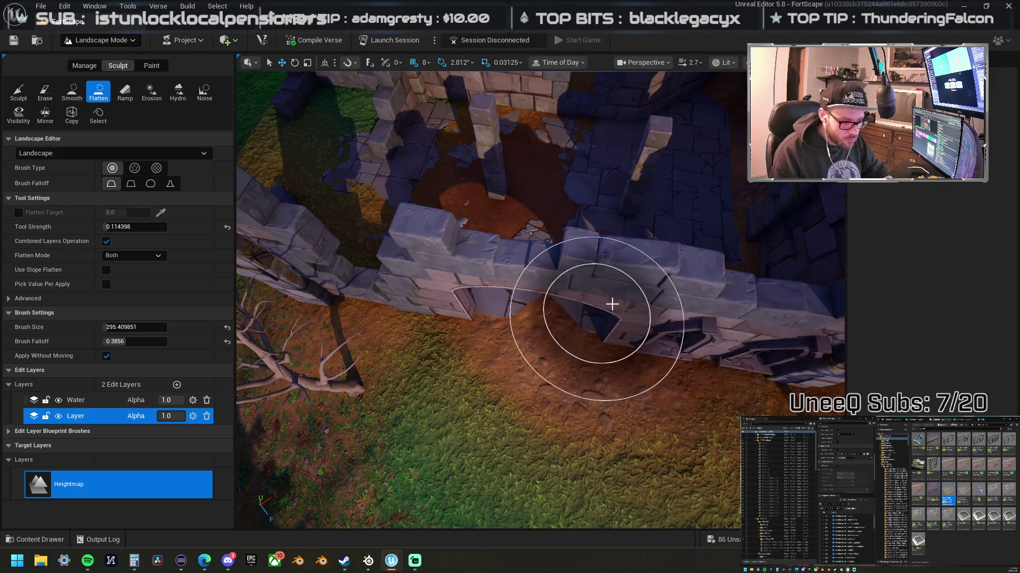
right_click(611, 302)
right_click(514, 296)
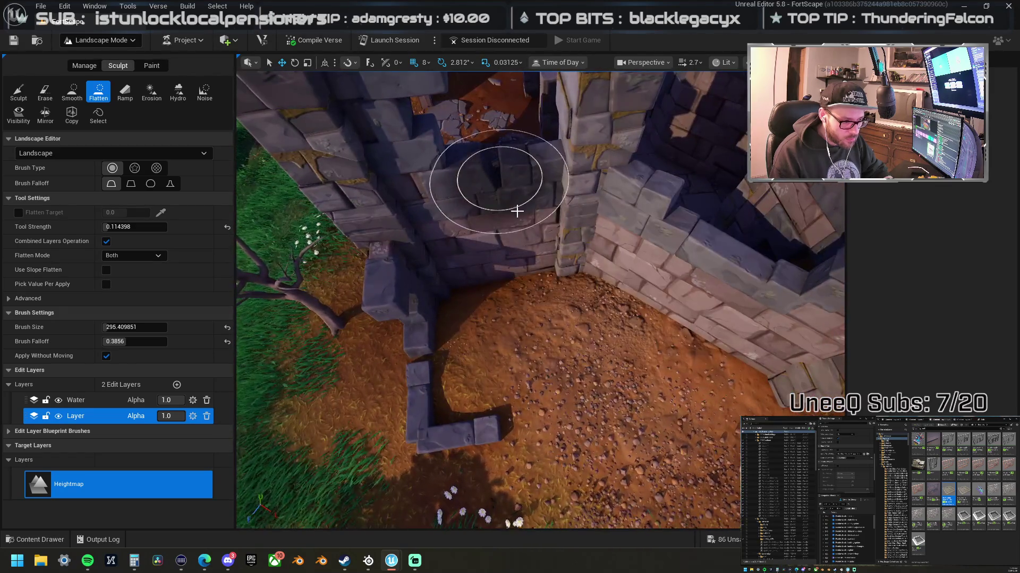
mouse_move(657, 345)
left_mouse_down()
mouse_move(546, 346)
mouse_move(728, 301)
mouse_move(744, 348)
mouse_move(619, 325)
left_mouse_up()
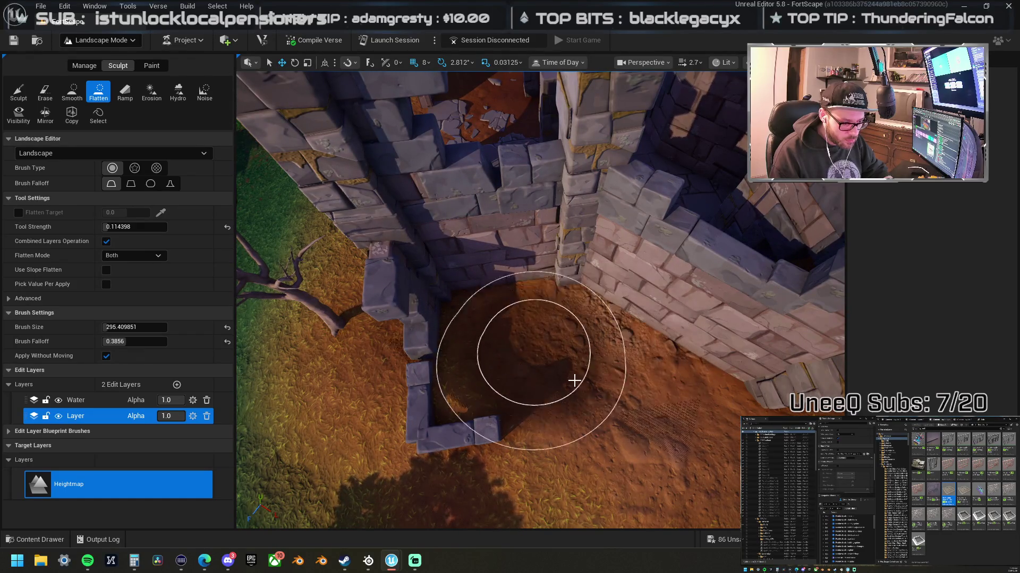
Step: Flatten the ground along the wall's edge and at the broken wall corner
right_click(516, 231)
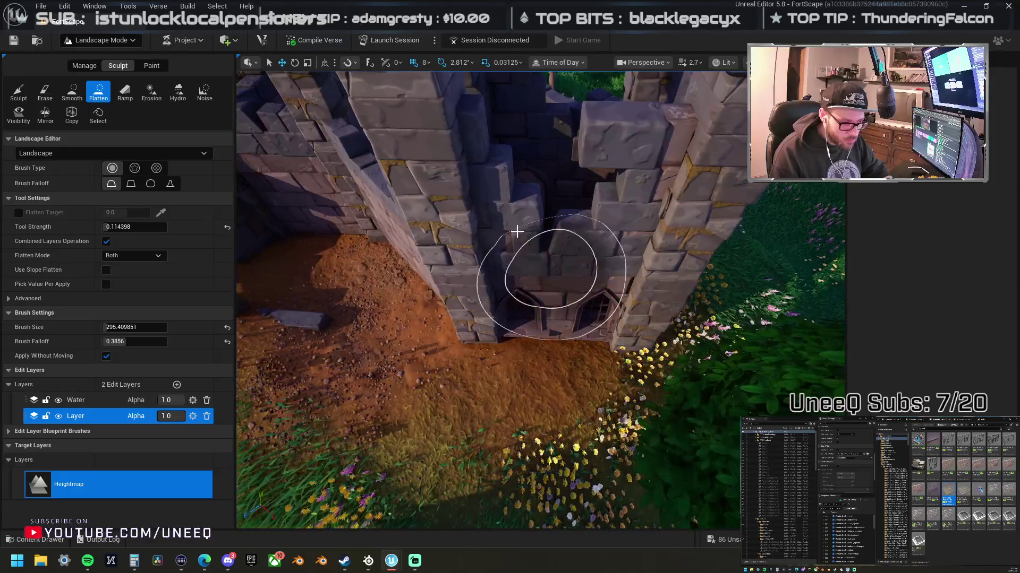
right_click(517, 231)
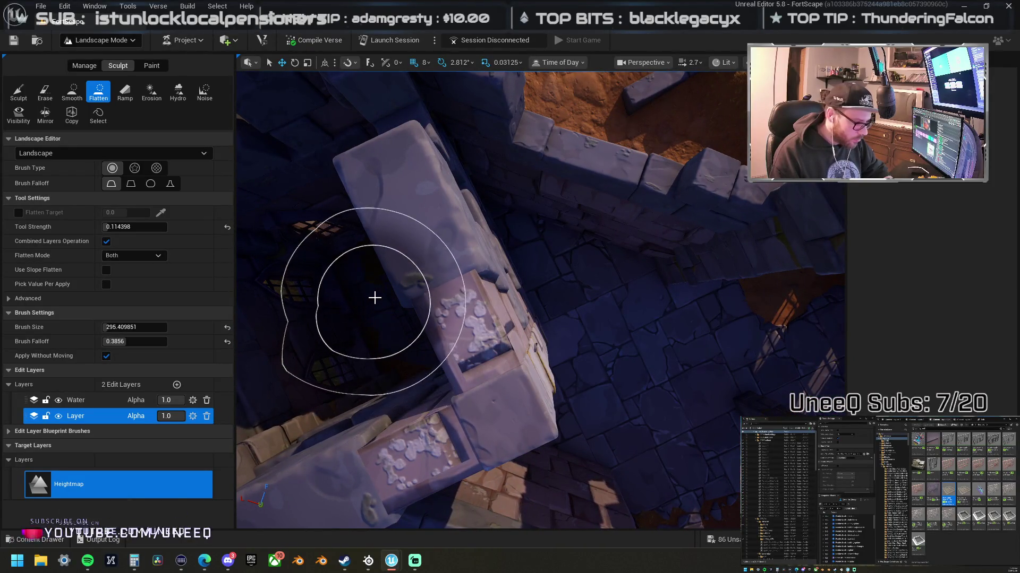
right_click(449, 343)
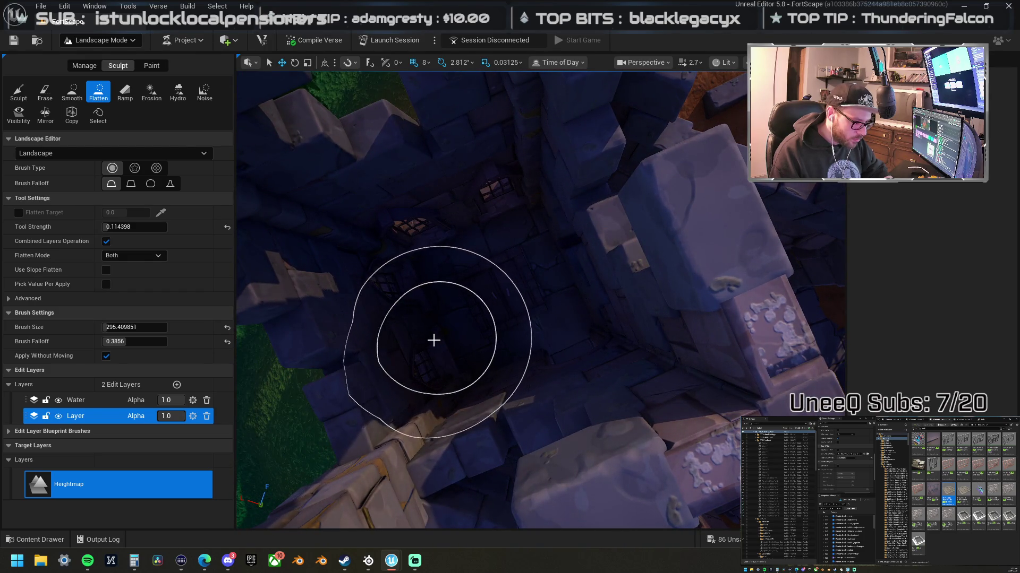
key("a")
left_click_drag(780, 238, 725, 263)
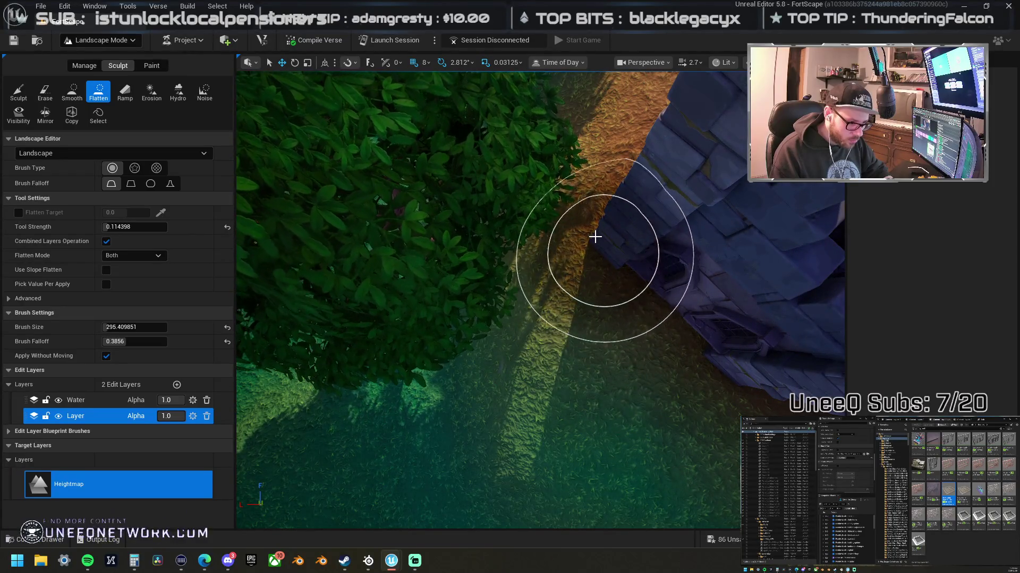
key("s")
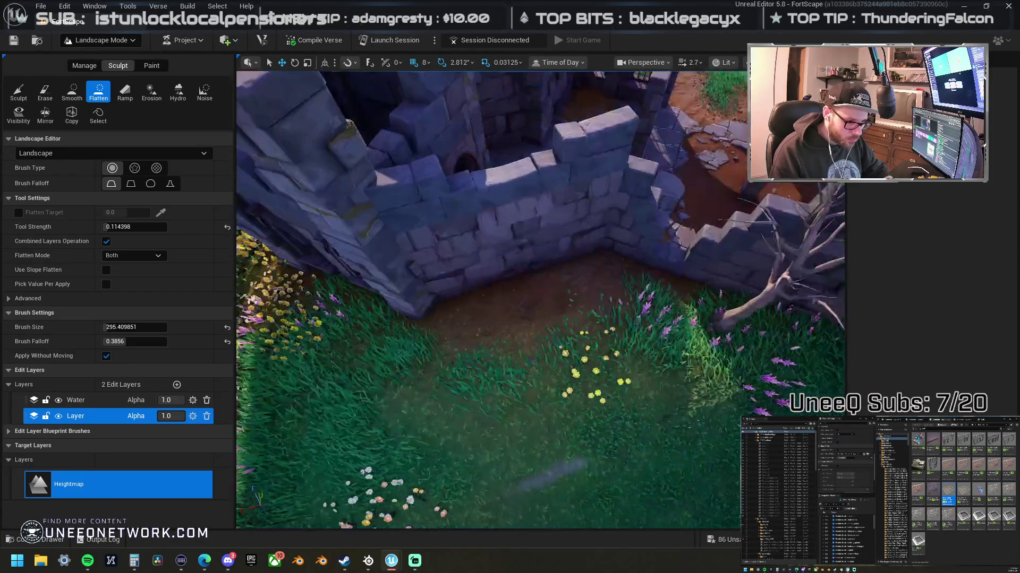
key("s")
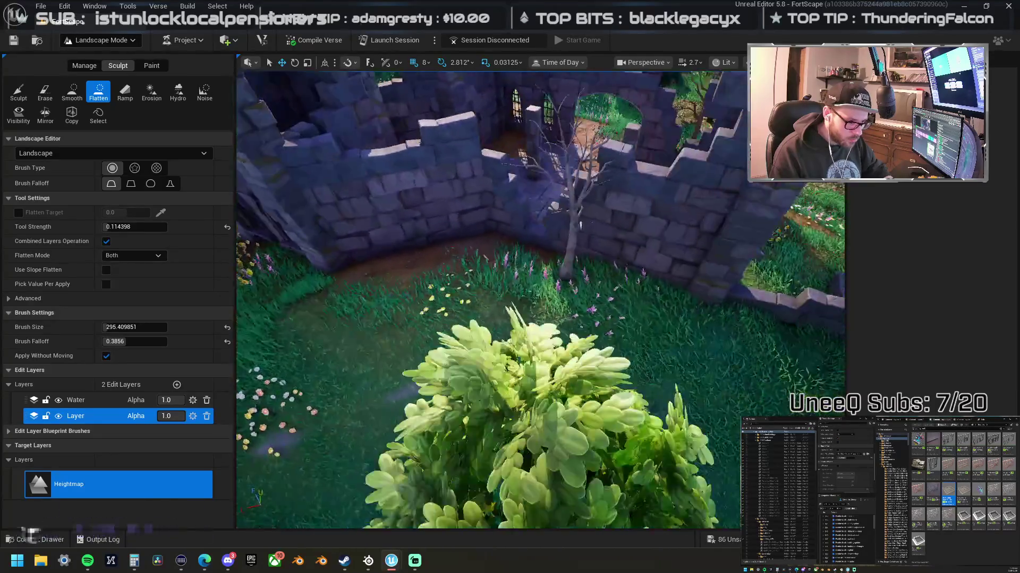
key("w")
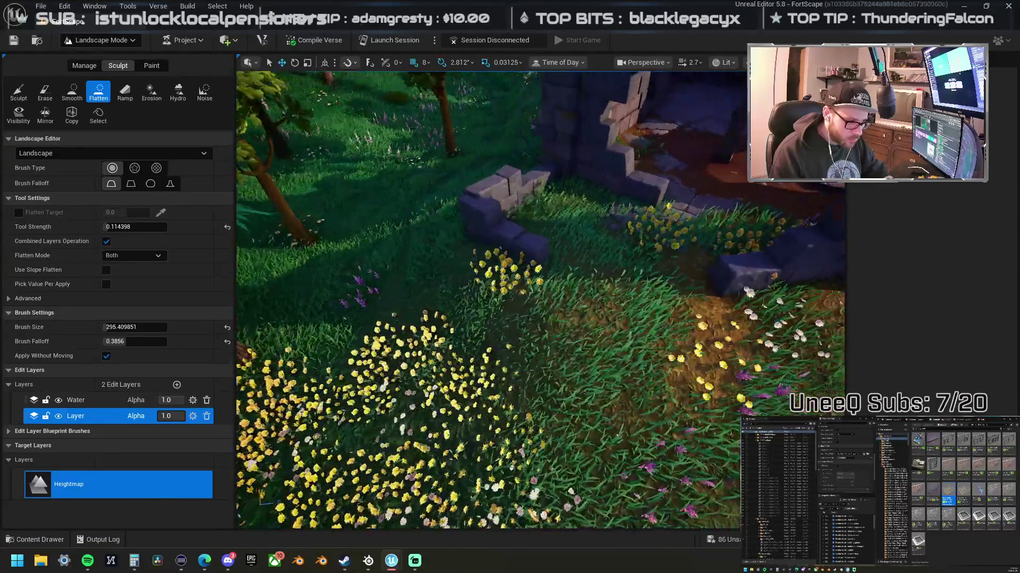
mouse_move(537, 238)
left_mouse_down()
mouse_move(476, 249)
mouse_move(489, 345)
mouse_move(423, 351)
mouse_move(411, 267)
left_mouse_up()
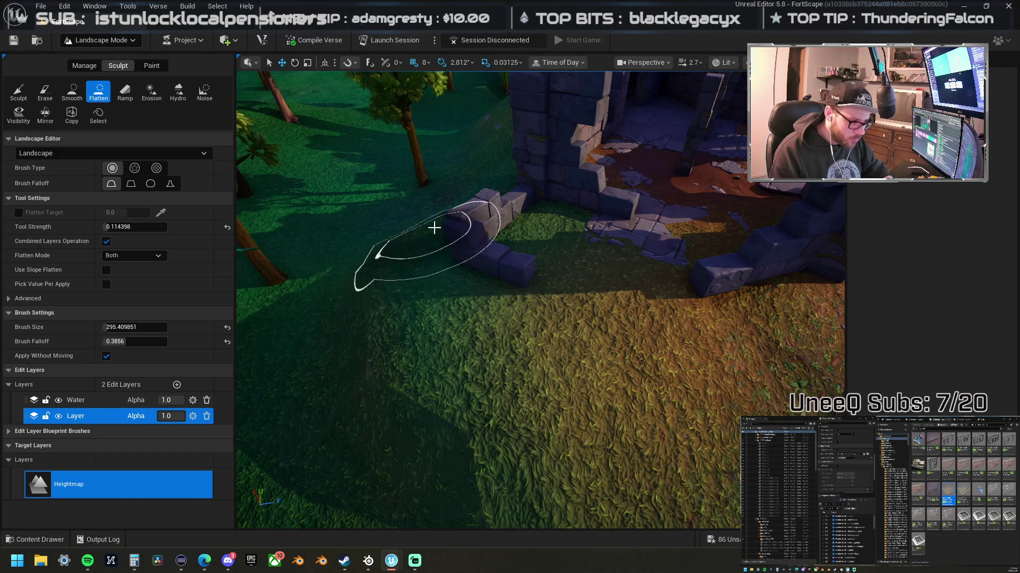
Step: Smooth the rough ground beside the stone wall with the Smooth brush
left_click(72, 92)
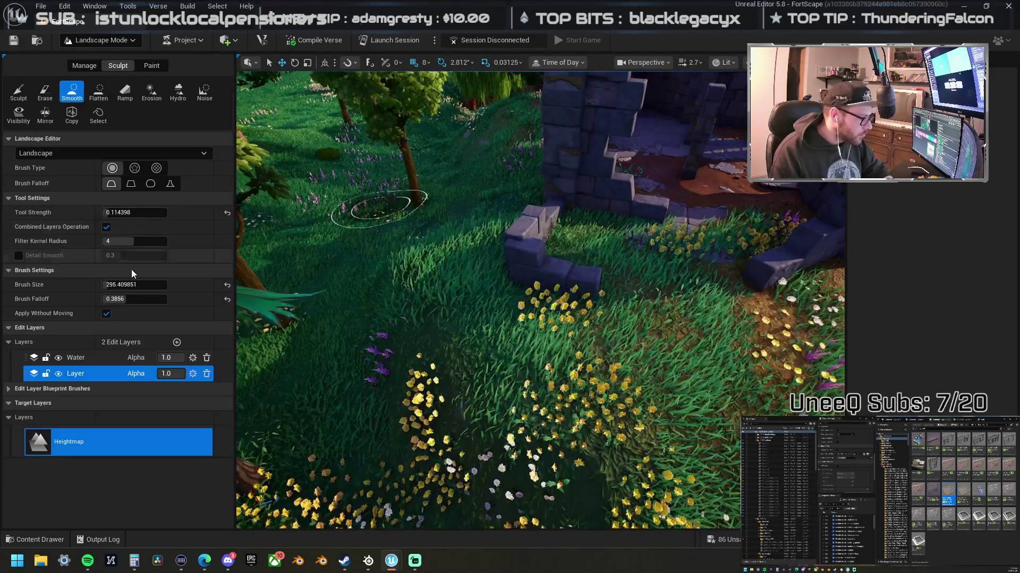
mouse_move(248, 260)
left_mouse_down()
mouse_move(372, 260)
mouse_move(460, 379)
mouse_move(407, 270)
left_mouse_up()
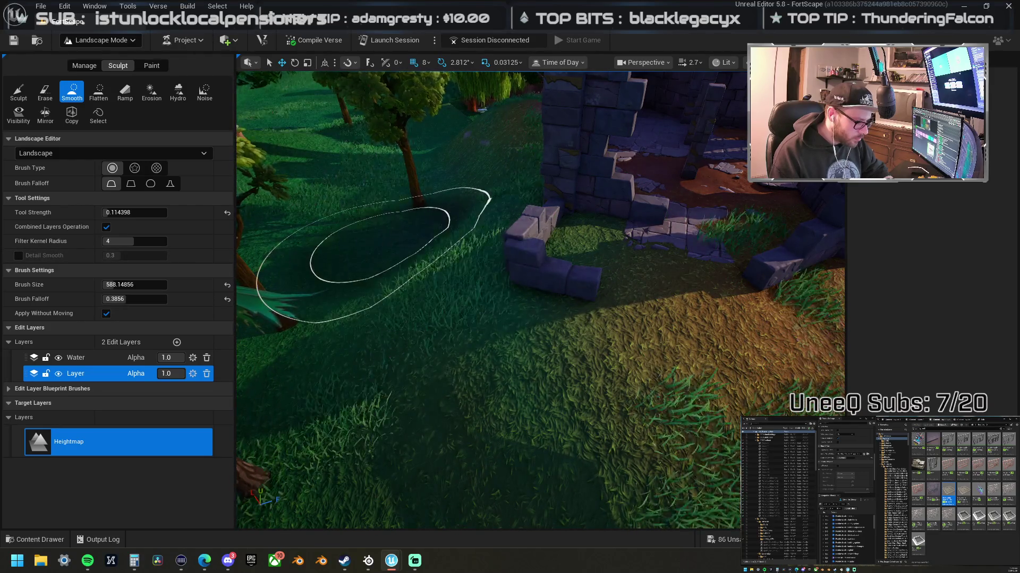
right_click(390, 242)
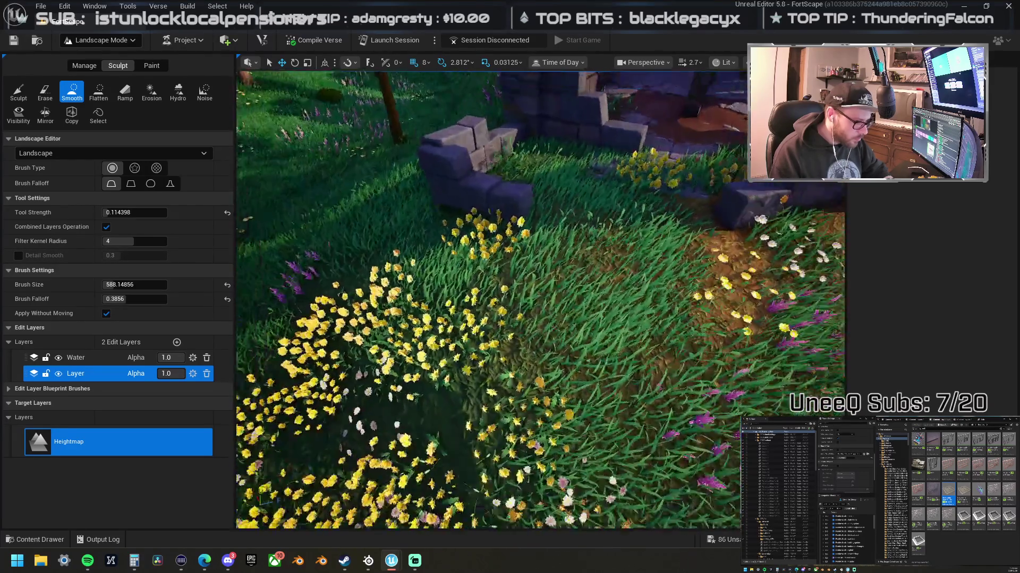
right_click(452, 357)
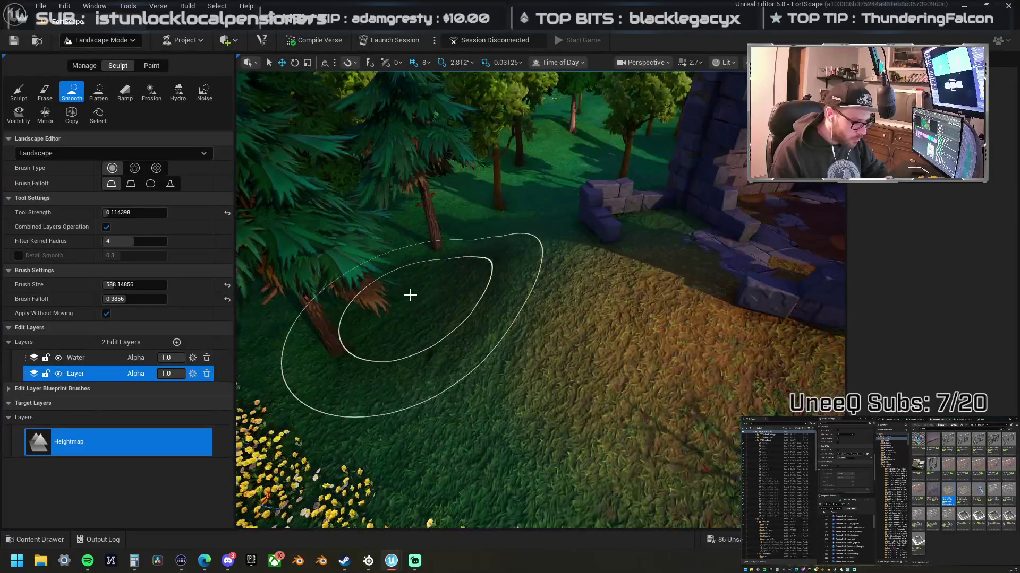
right_click(409, 293)
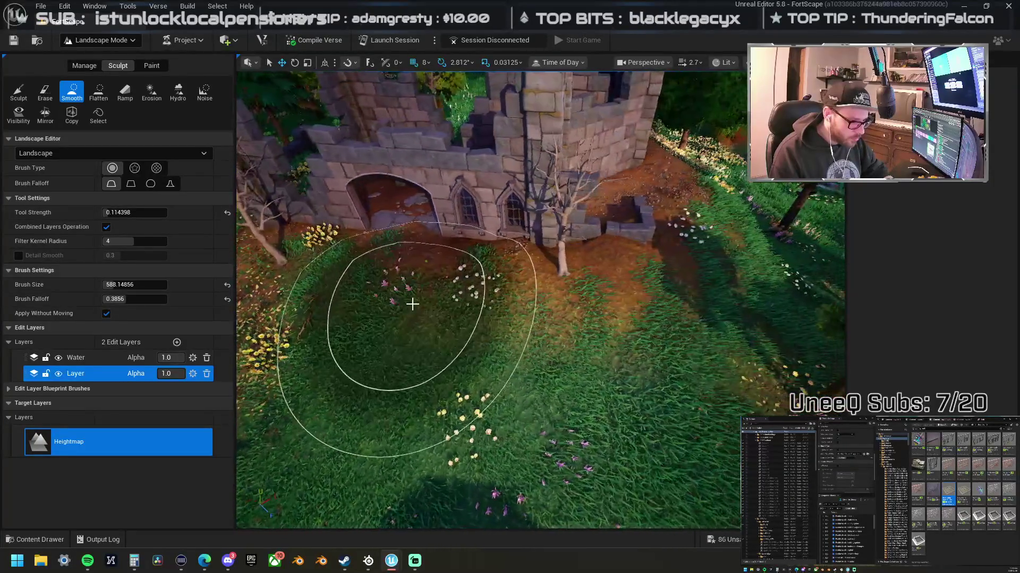
Step: Smooth the grassy ground by the flower bed, then raise the terrain right of the pillar with Sculpt
right_click(444, 319)
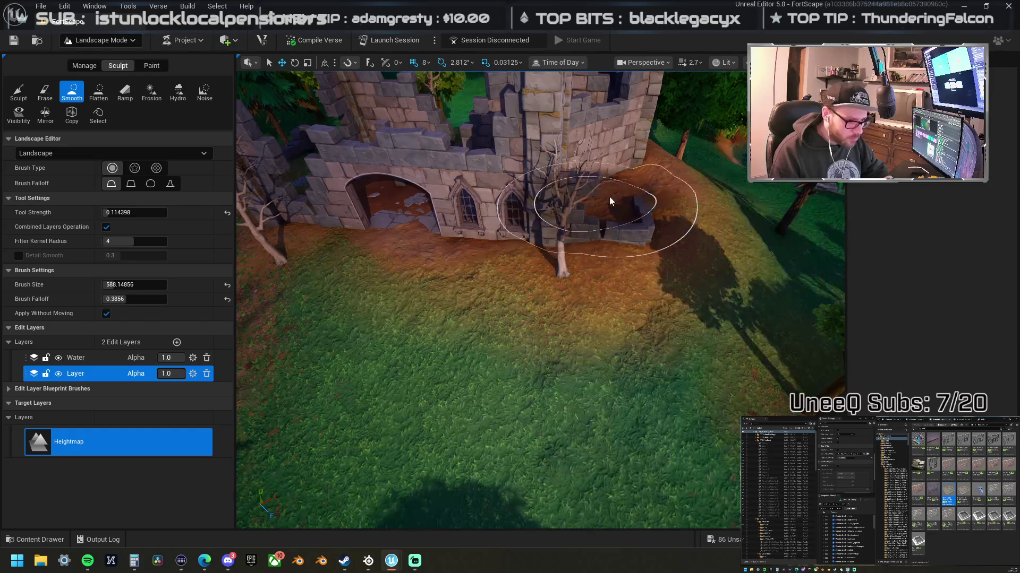
right_click(599, 300)
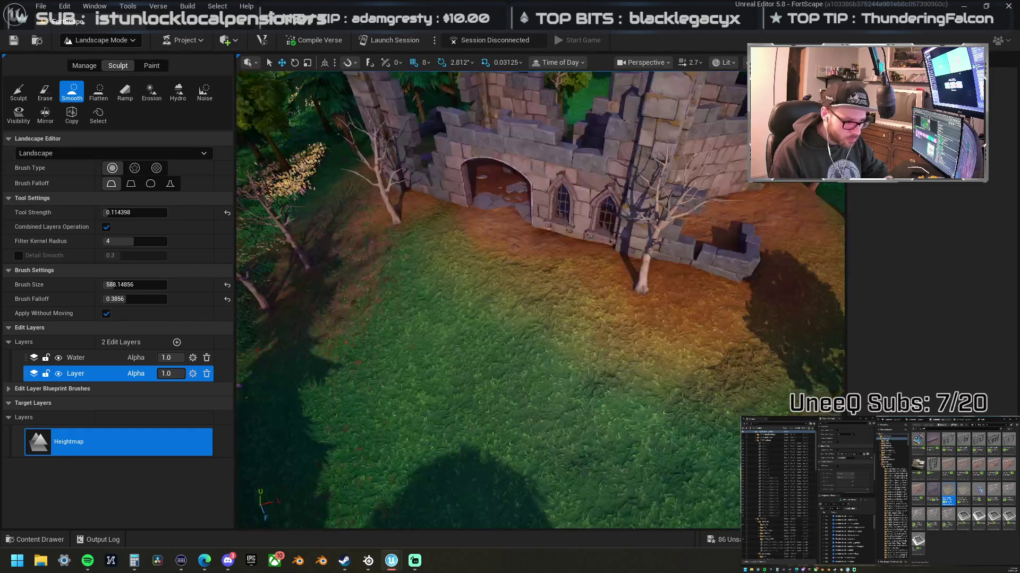
scroll(562, 313, "down", 5)
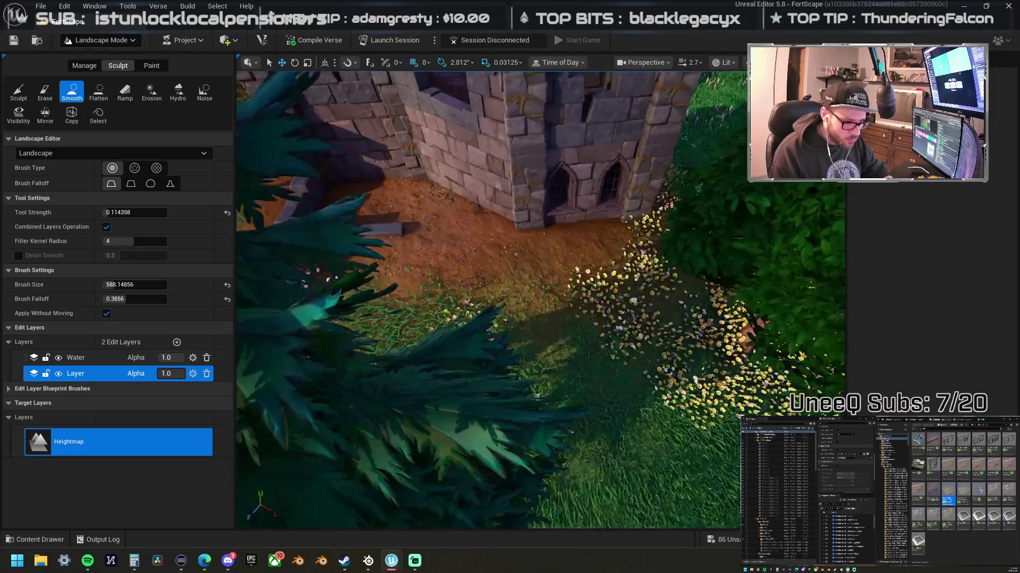
right_click(678, 234)
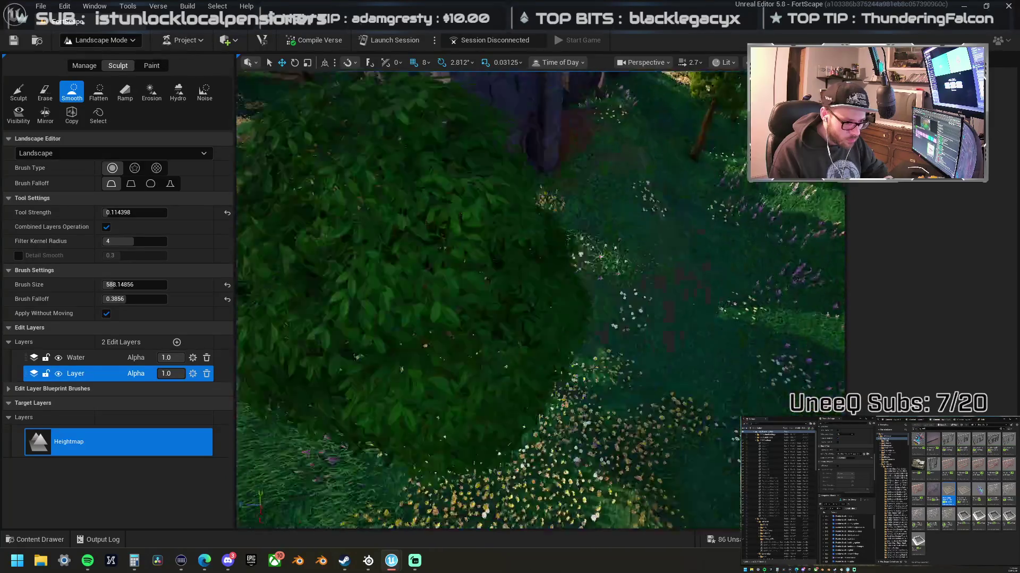
mouse_move(424, 258)
left_mouse_down()
mouse_move(453, 198)
mouse_move(391, 274)
mouse_move(444, 349)
mouse_move(670, 423)
mouse_move(729, 412)
mouse_move(498, 403)
mouse_move(616, 290)
mouse_move(603, 200)
mouse_move(594, 200)
mouse_move(499, 313)
mouse_move(607, 266)
left_mouse_up()
right_click(498, 402)
right_click(607, 266)
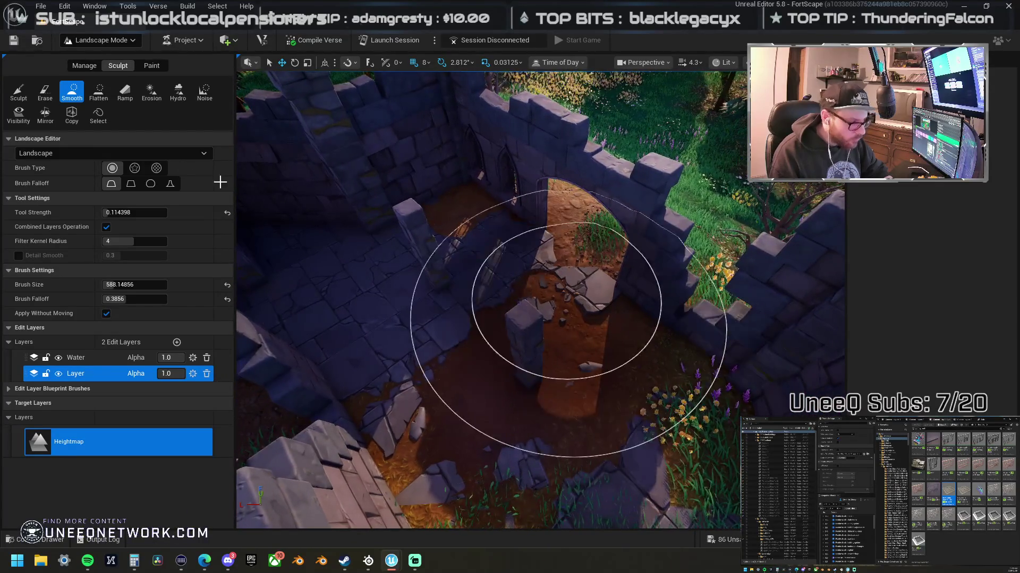
left_click(19, 91)
mouse_move(569, 364)
left_mouse_down()
mouse_move(649, 376)
mouse_move(676, 365)
left_mouse_up()
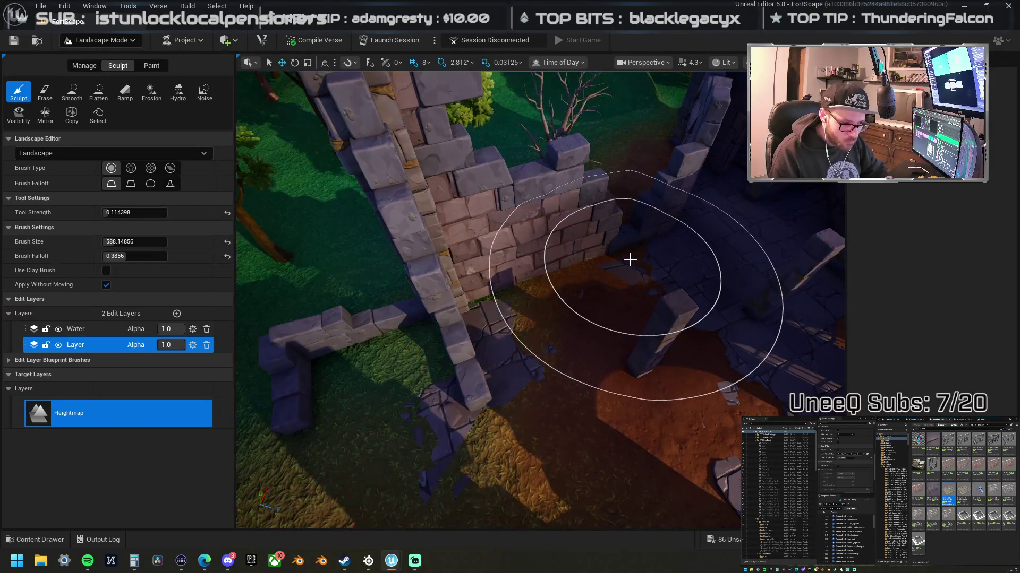
Step: Raise the ground along the courtyard's inner wall and set the brush size to 295.4
mouse_move(631, 256)
left_mouse_down()
mouse_move(570, 264)
mouse_move(342, 250)
left_mouse_up()
left_click(125, 242)
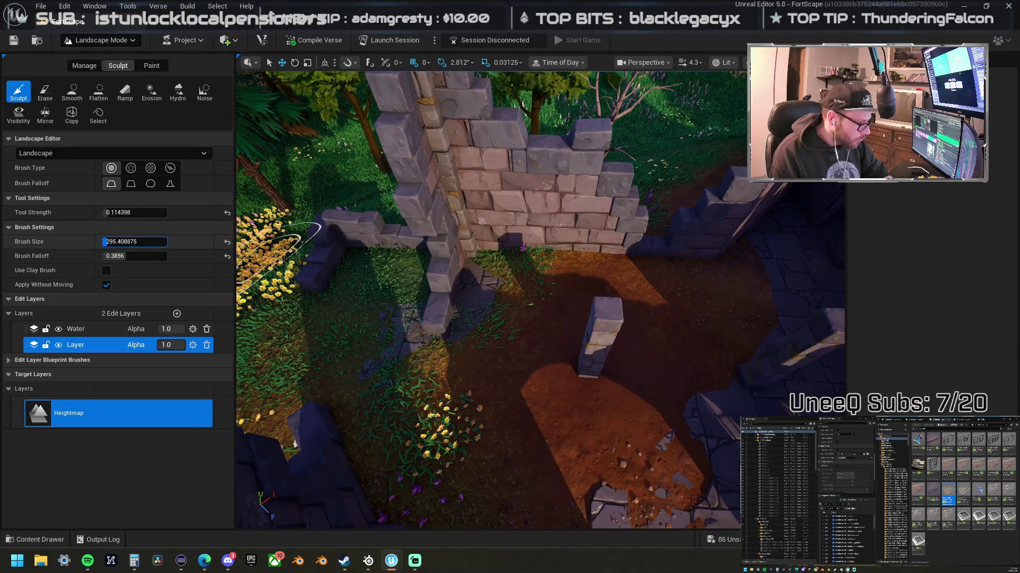
key("Return")
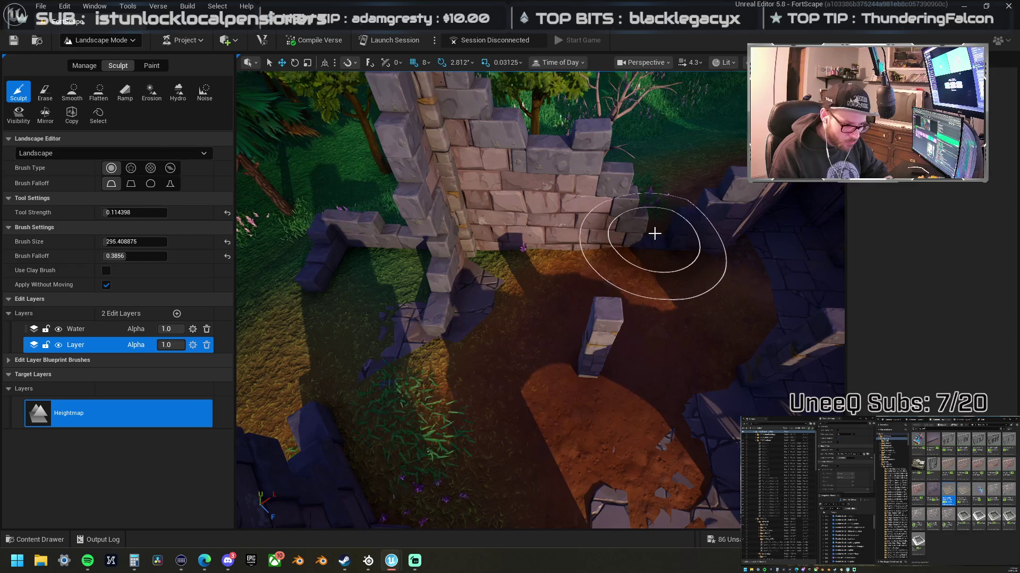
Step: Swing the camera down to a low view over the courtyard ruins
mouse_move(517, 281)
left_mouse_down()
mouse_move(517, 292)
mouse_move(517, 276)
left_mouse_up()
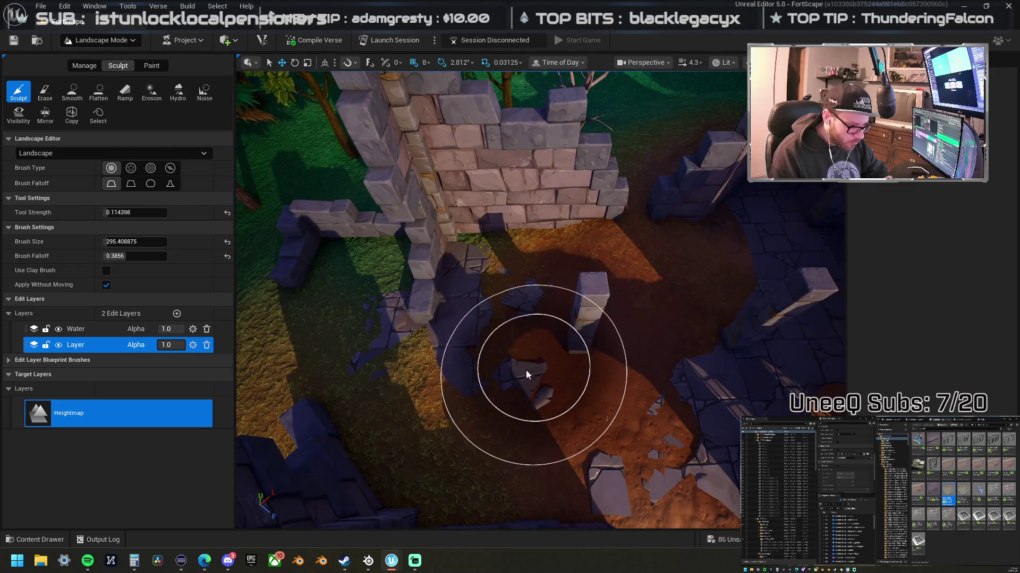
mouse_move(490, 399)
left_mouse_down()
mouse_move(478, 372)
mouse_move(530, 318)
left_mouse_up()
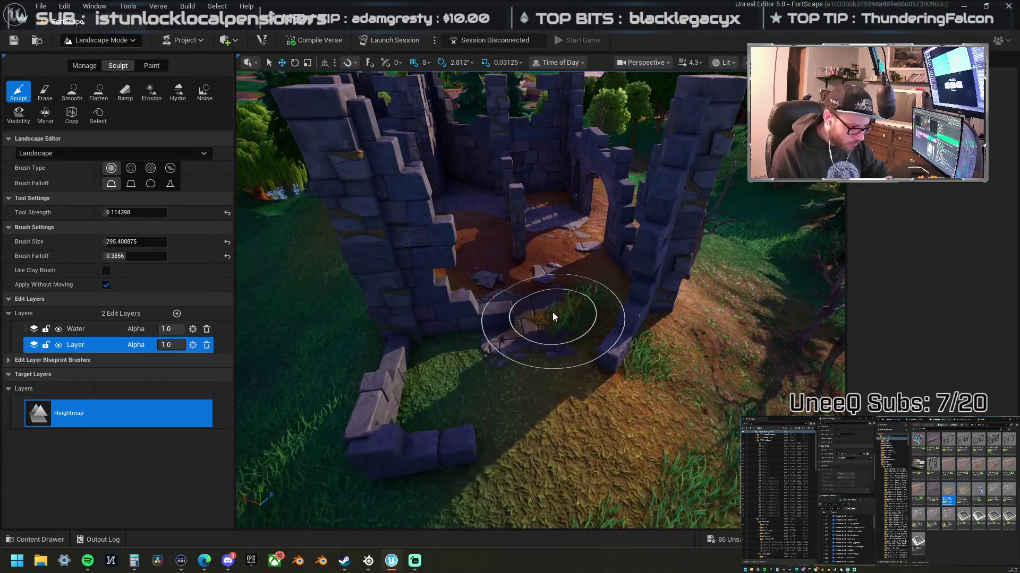
left_click(151, 65)
Step: Paint Layer2 dirt across the courtyard floor and Layer1 over the grass below the ruins
left_click(106, 462)
mouse_move(505, 367)
left_mouse_down()
mouse_move(535, 348)
mouse_move(455, 345)
mouse_move(580, 278)
mouse_move(541, 278)
left_mouse_up()
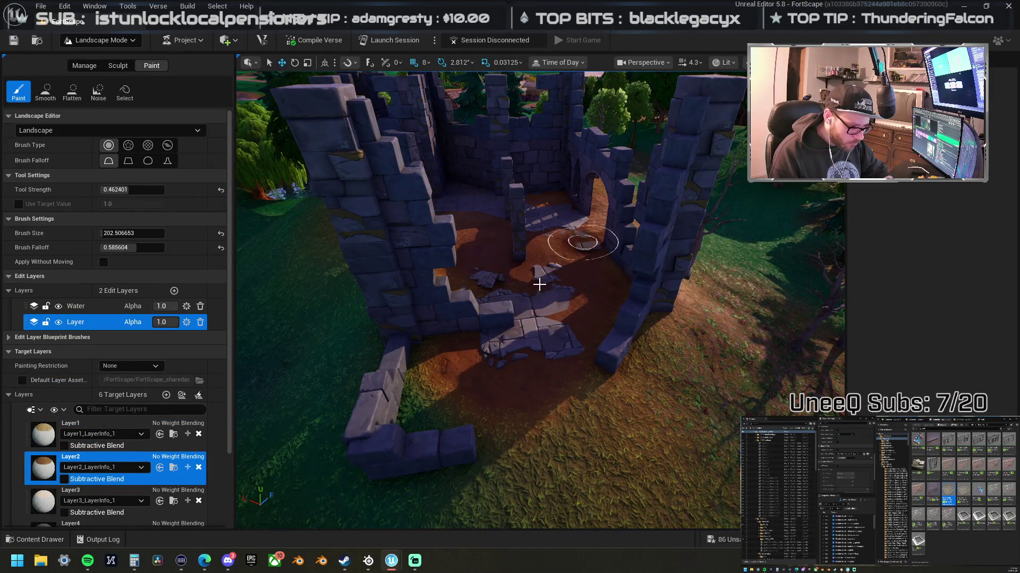
left_click(61, 425)
mouse_move(433, 349)
left_mouse_down()
mouse_move(471, 359)
mouse_move(455, 280)
mouse_move(590, 289)
mouse_move(562, 228)
mouse_move(505, 228)
mouse_move(449, 365)
mouse_move(454, 419)
mouse_move(604, 364)
mouse_move(619, 301)
mouse_move(628, 305)
left_mouse_up()
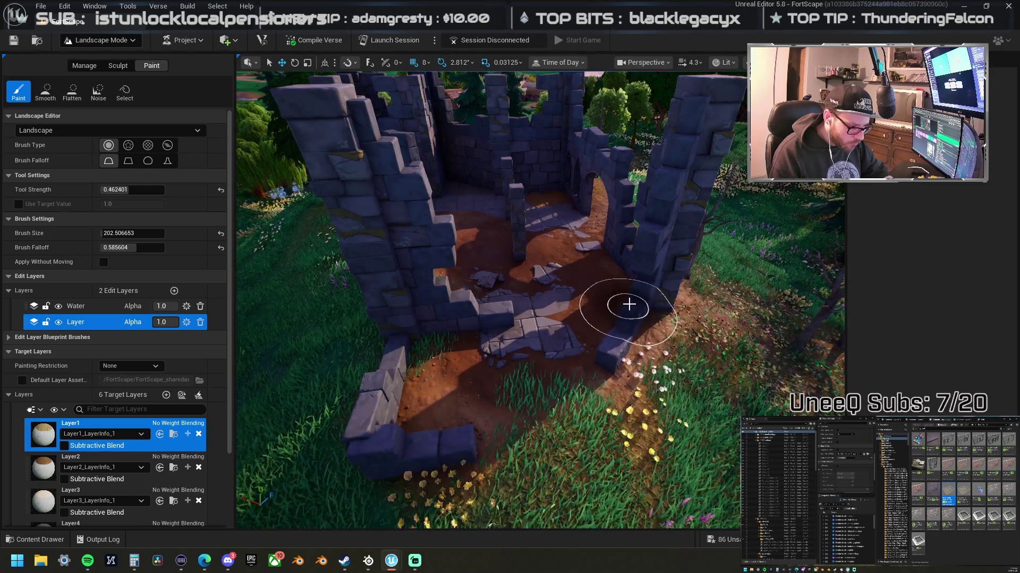
Step: Move down beside the tower and paint Layer6 onto the surrounding grass
scroll(628, 304, "down", 3)
left_click_drag(539, 307, 448, 409)
left_click_drag(539, 298, 569, 273)
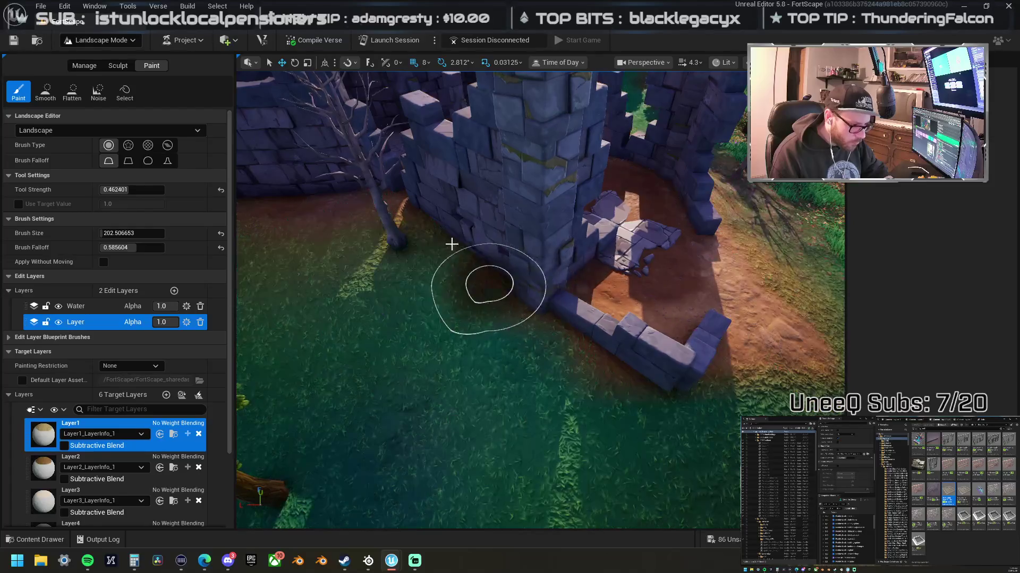
mouse_move(485, 346)
left_mouse_down()
mouse_move(467, 334)
mouse_move(596, 234)
left_mouse_up()
mouse_move(389, 366)
left_mouse_down()
mouse_move(526, 353)
mouse_move(337, 401)
left_mouse_up()
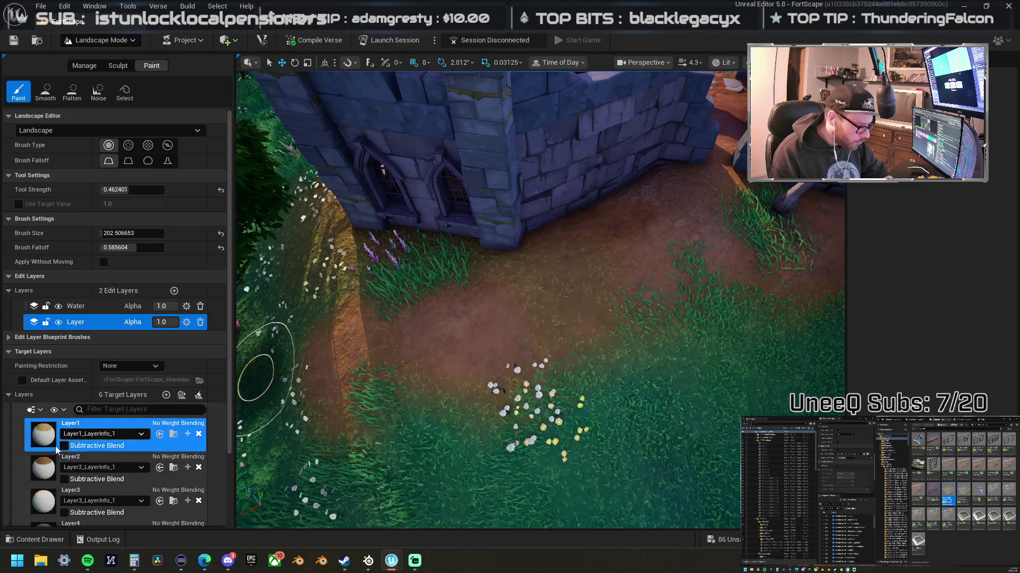
scroll(117, 425, "down", 3)
left_click(106, 499)
mouse_move(423, 280)
left_mouse_down()
mouse_move(346, 267)
mouse_move(510, 237)
mouse_move(360, 326)
left_mouse_up()
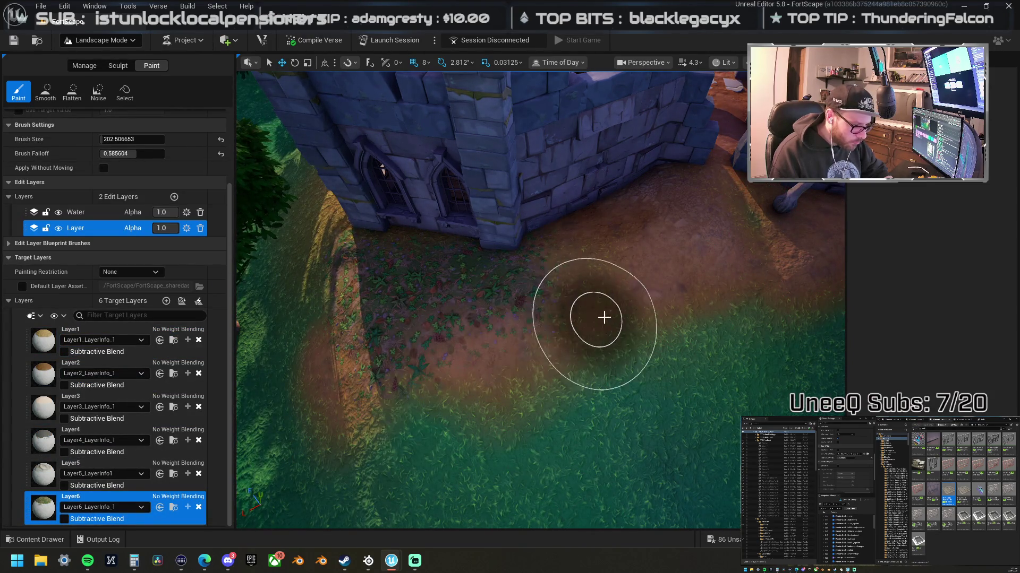
Step: Fly around the walled courtyard, tower and flower meadow to inspect the painted ground
mouse_move(735, 292)
left_mouse_down()
mouse_move(476, 302)
mouse_move(367, 271)
mouse_move(499, 357)
mouse_move(485, 337)
left_mouse_up()
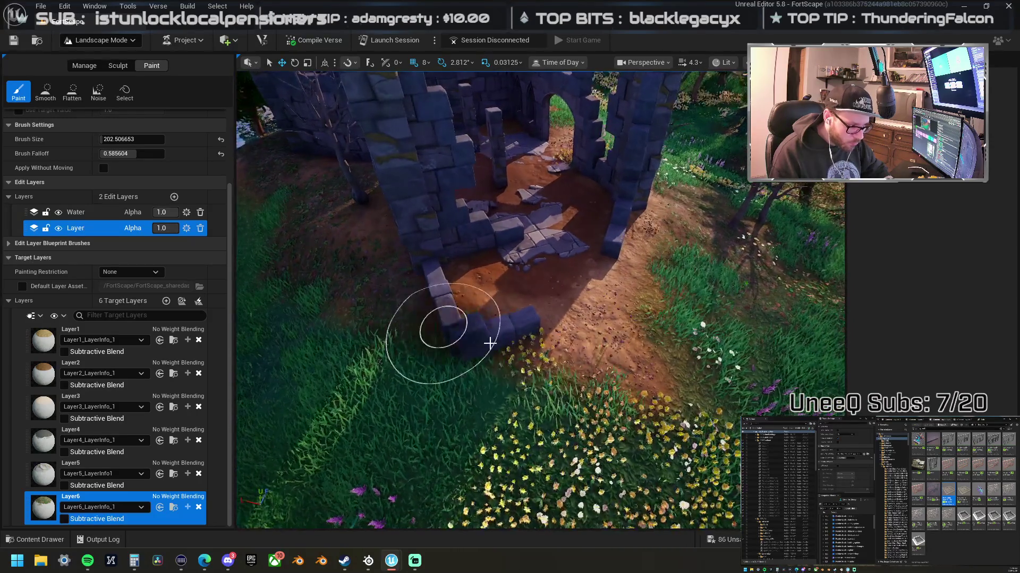
mouse_move(359, 319)
left_mouse_down()
mouse_move(543, 411)
mouse_move(727, 301)
mouse_move(733, 330)
mouse_move(694, 360)
mouse_move(512, 273)
left_mouse_up()
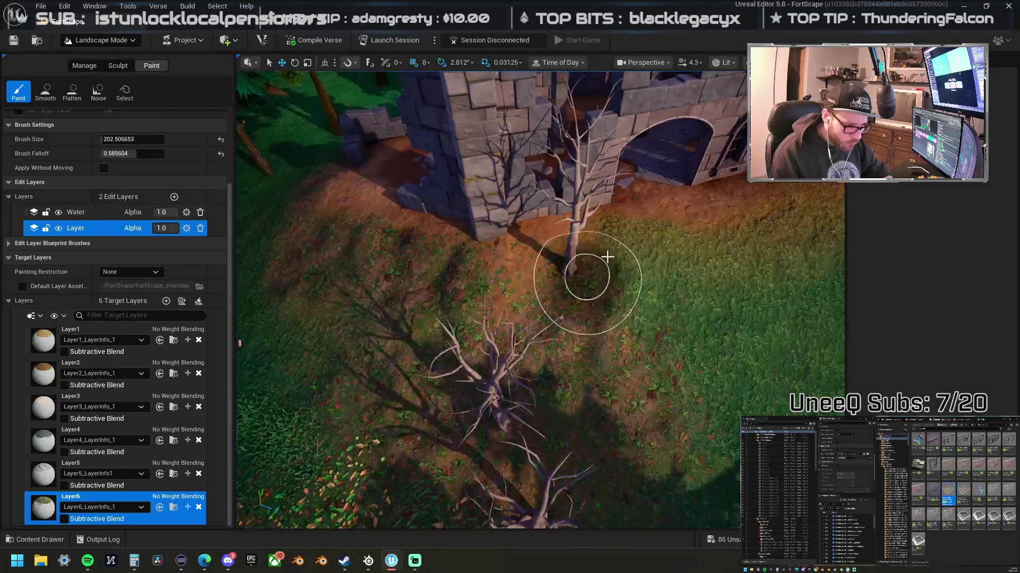
left_click_drag(743, 233, 438, 253)
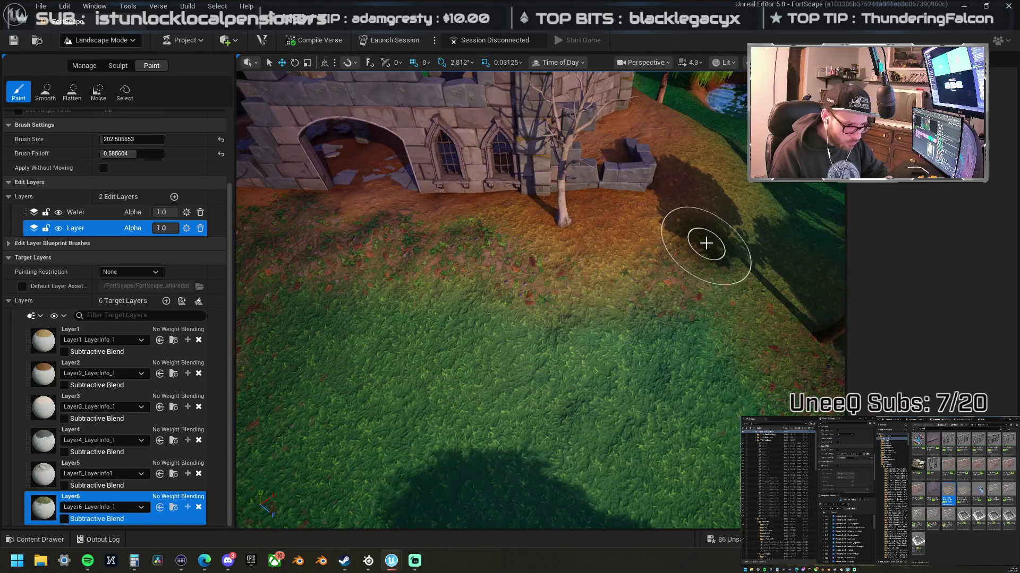
left_click_drag(563, 298, 506, 288)
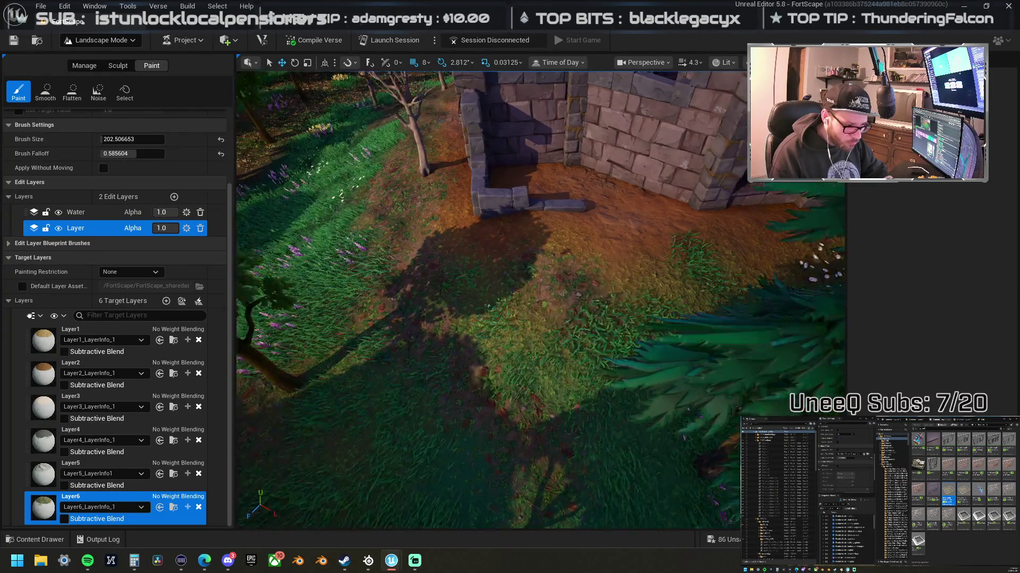
left_click_drag(477, 278, 473, 276)
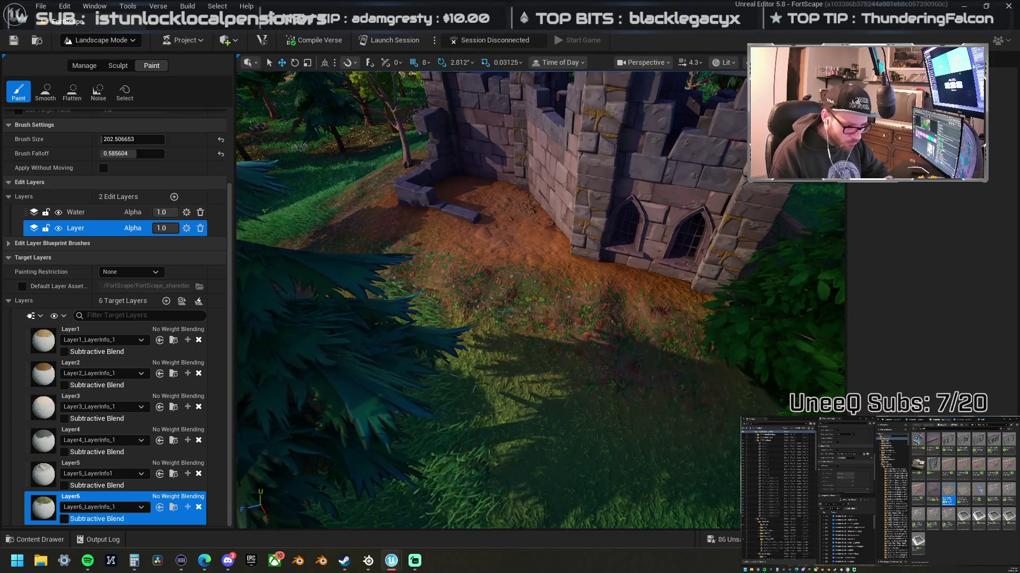
scroll(488, 300, "down", 5)
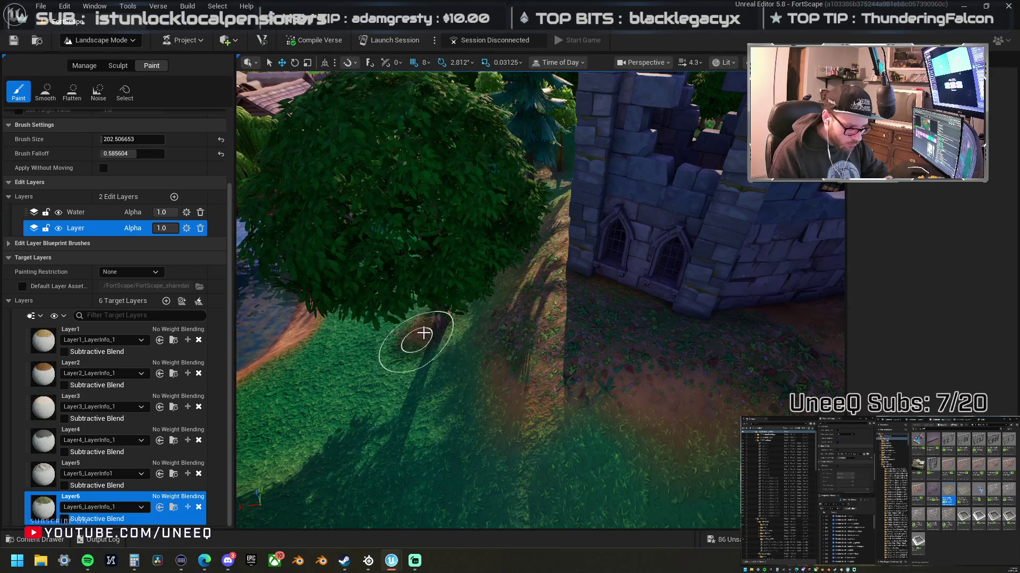
scroll(455, 274, "up", 5)
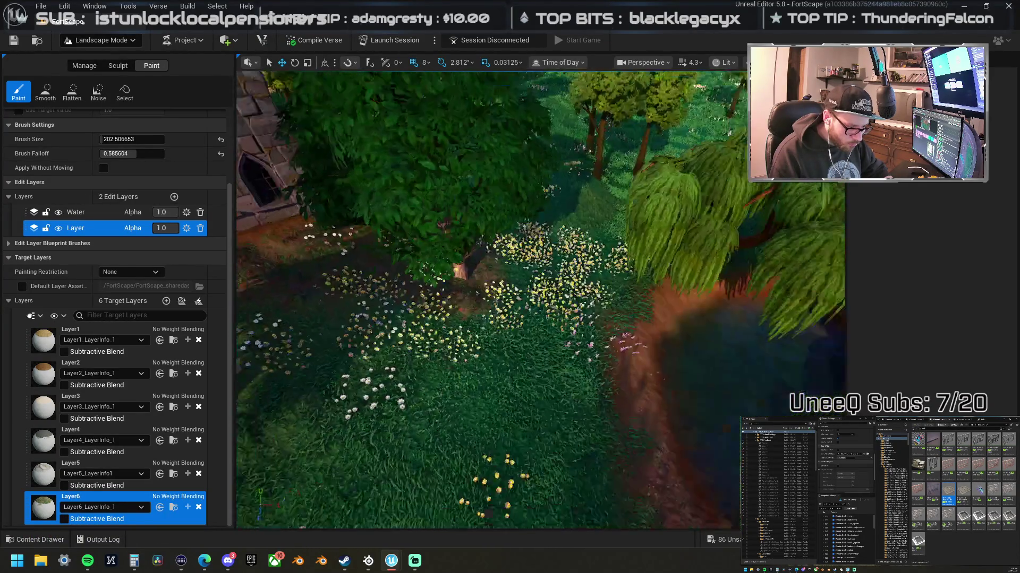
scroll(487, 300, "down", 5)
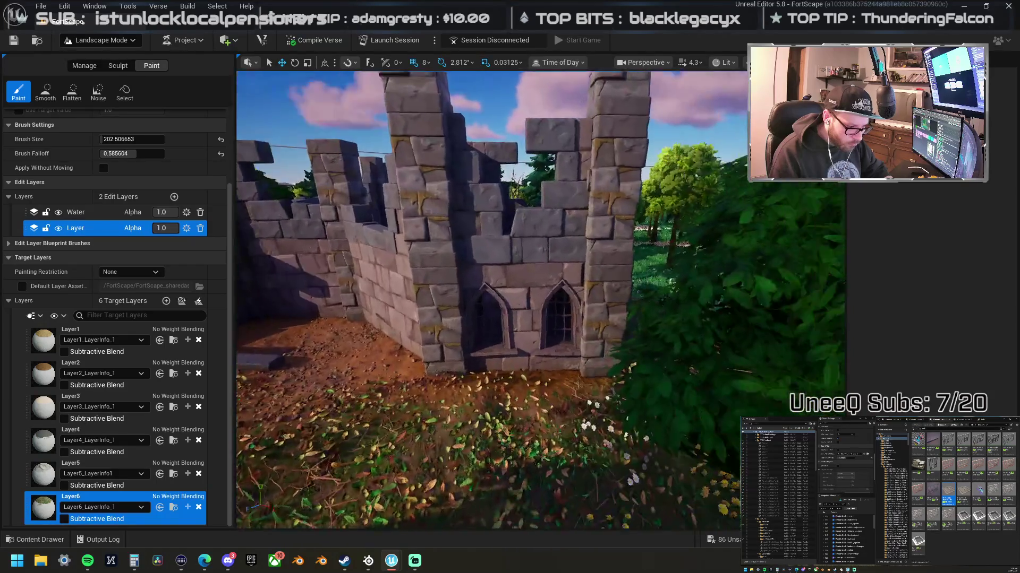
scroll(541, 300, "up", 5)
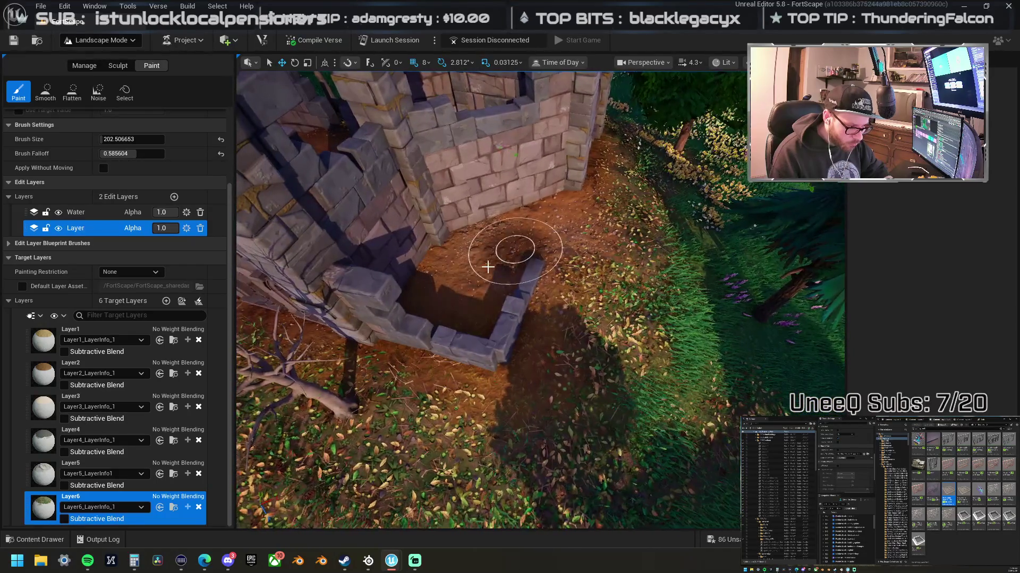
scroll(511, 389, "down", 5)
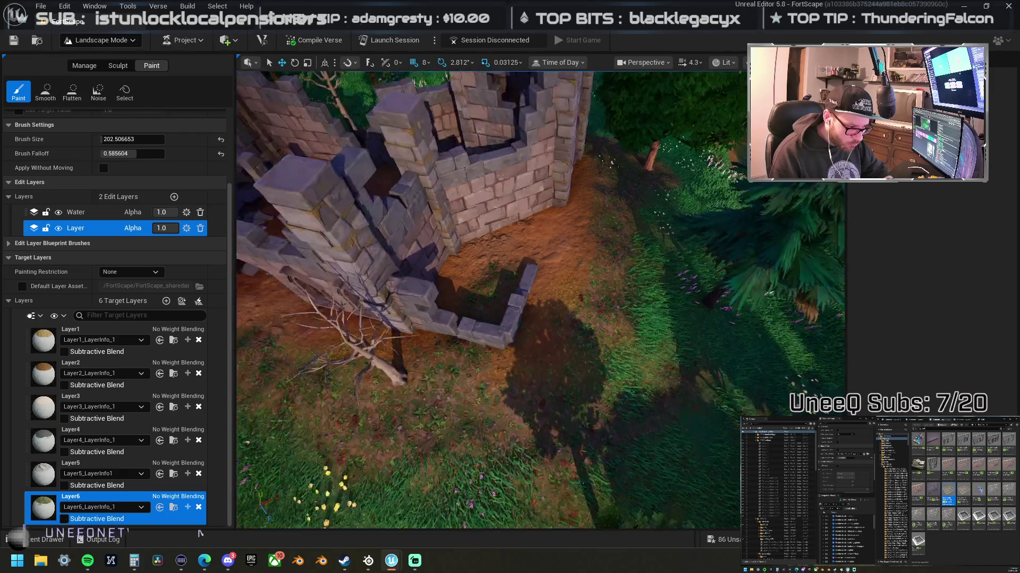
scroll(562, 396, "up", 5)
scroll(607, 228, "down", 5)
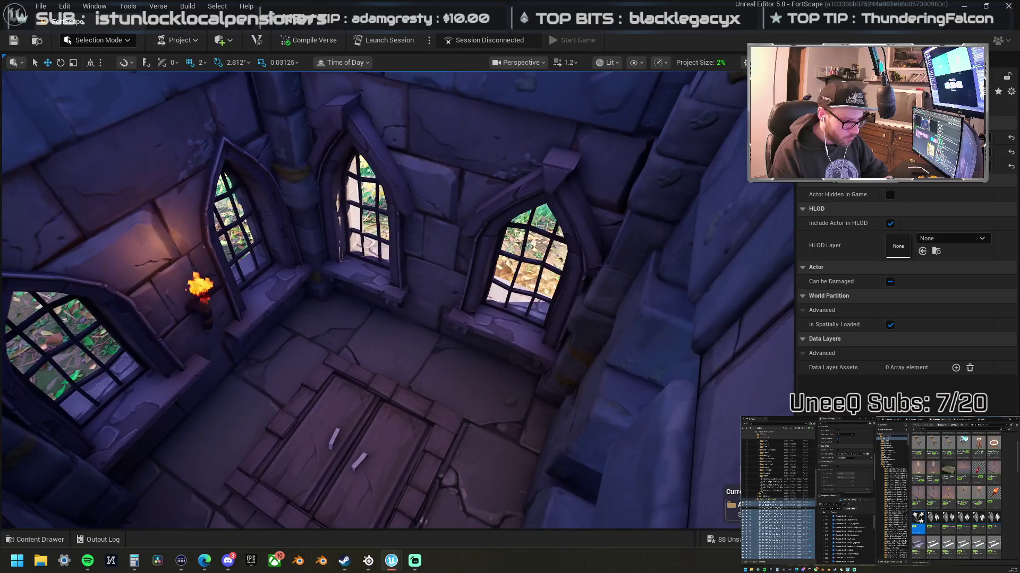
Step: Select the L-shaped low wall piece beside the ruin and rotate it slightly
scroll(398, 297, "down", 10)
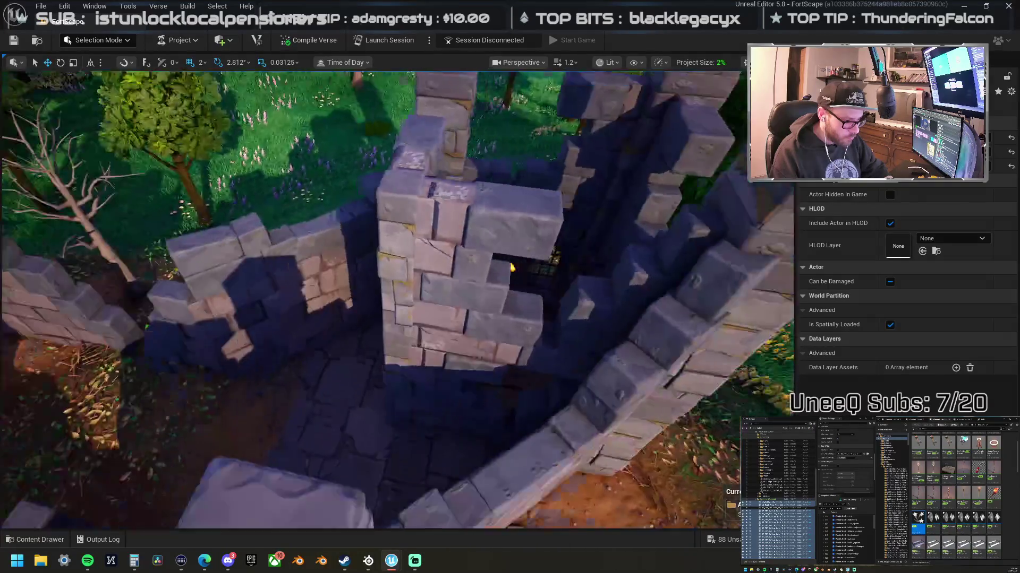
scroll(398, 297, "down", 10)
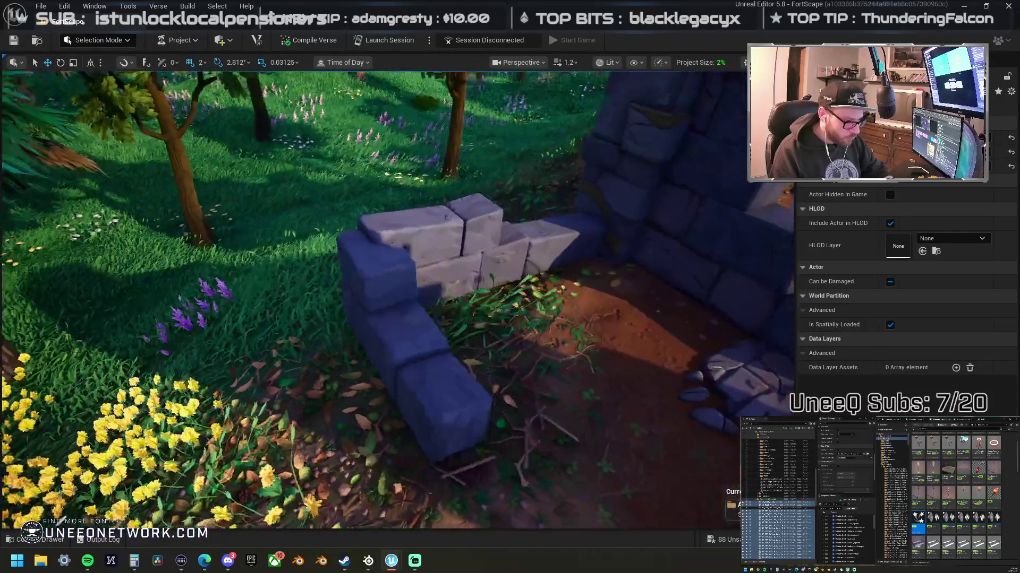
left_click(391, 331)
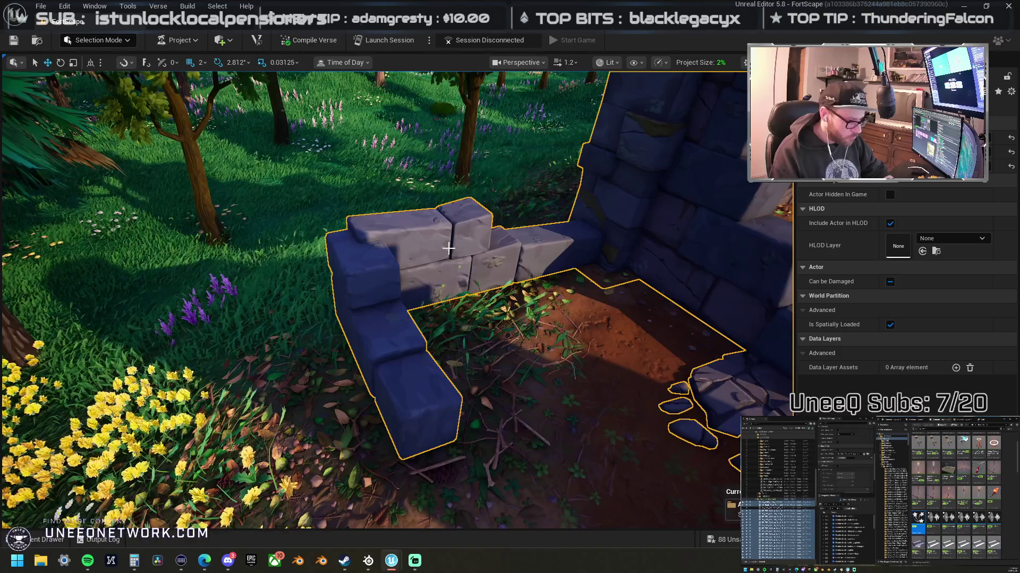
left_click(387, 292)
left_click(390, 303)
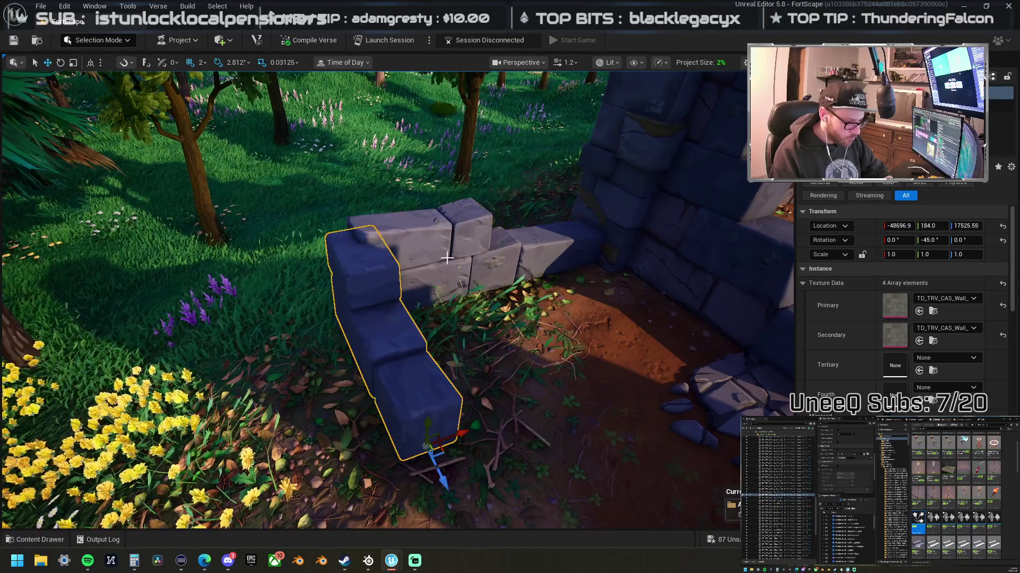
left_click(477, 253, "ctrl")
mouse_move(484, 244)
left_mouse_down()
mouse_move(503, 229)
mouse_move(507, 255)
mouse_move(419, 382)
left_mouse_up()
Step: Move a broken wall piece up, left and right, then rotate it into place
left_click(527, 397)
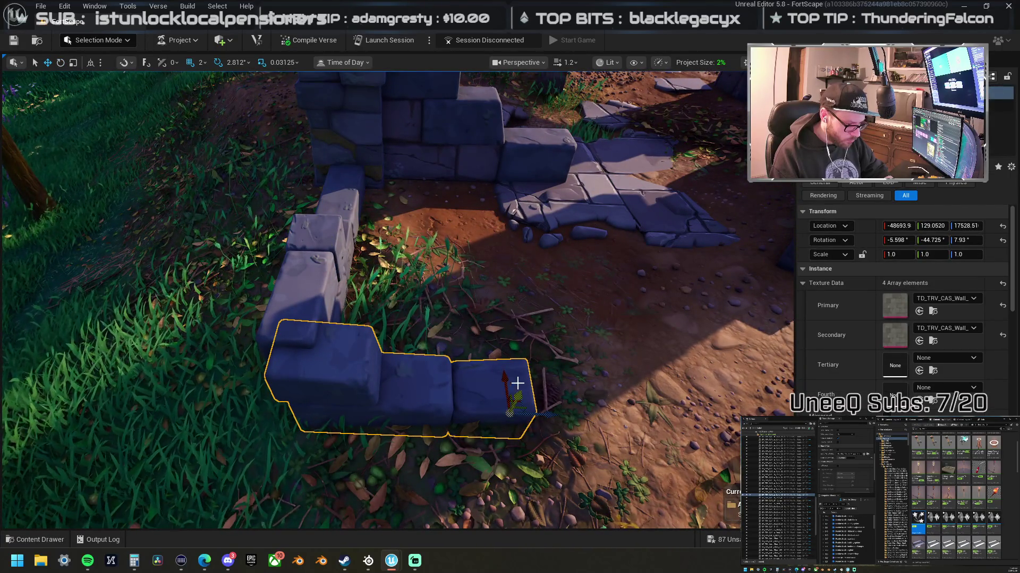
left_click_drag(507, 378, 498, 351)
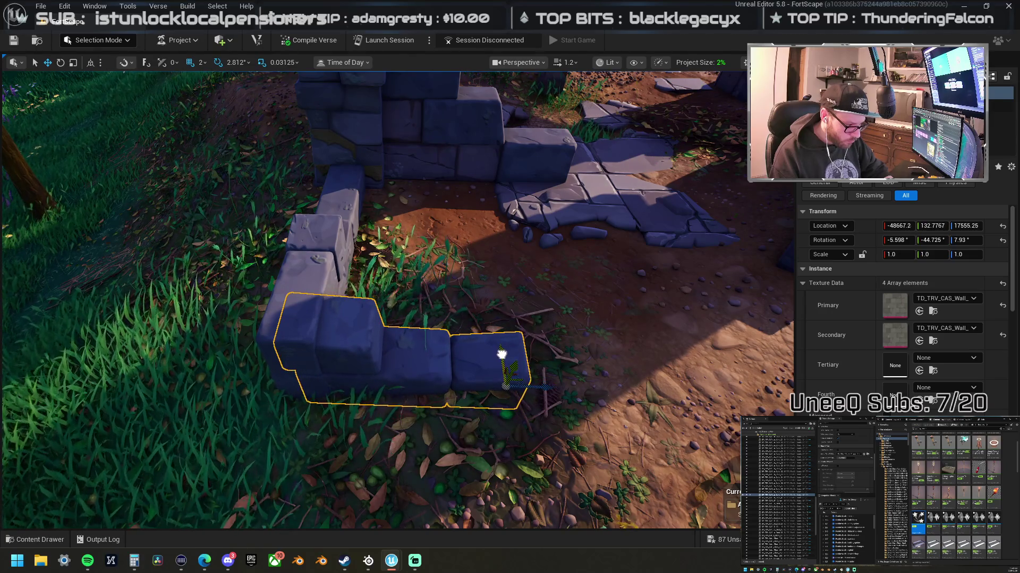
mouse_move(546, 387)
left_mouse_down()
mouse_move(566, 399)
mouse_move(527, 372)
mouse_move(563, 366)
mouse_move(526, 378)
left_mouse_up()
key("e")
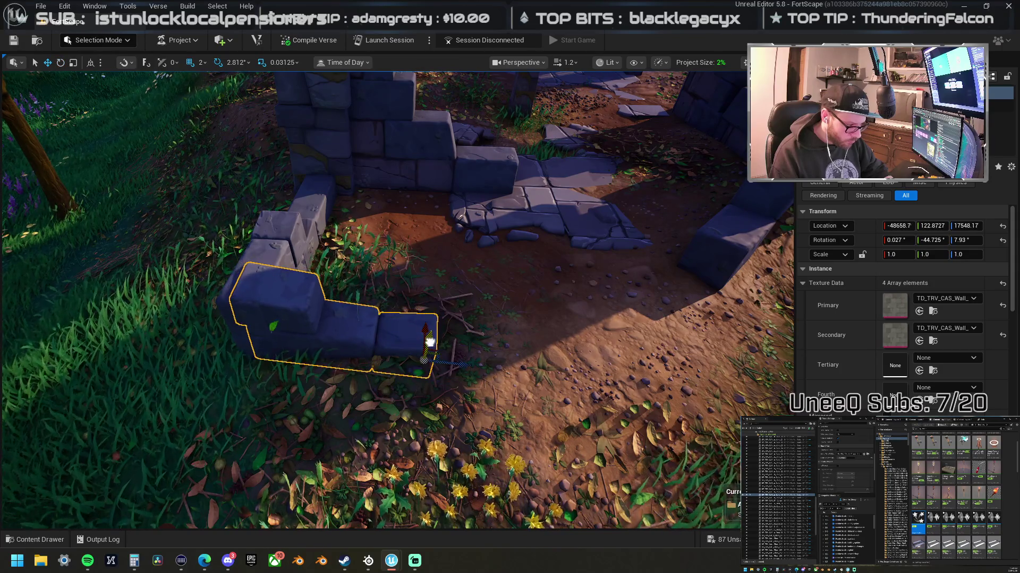
mouse_move(424, 346)
left_mouse_down()
mouse_move(410, 358)
mouse_move(486, 313)
left_mouse_up()
Step: Delete the stray floor tile near the stepped walls and select the tree by the castle wall
left_click(451, 368)
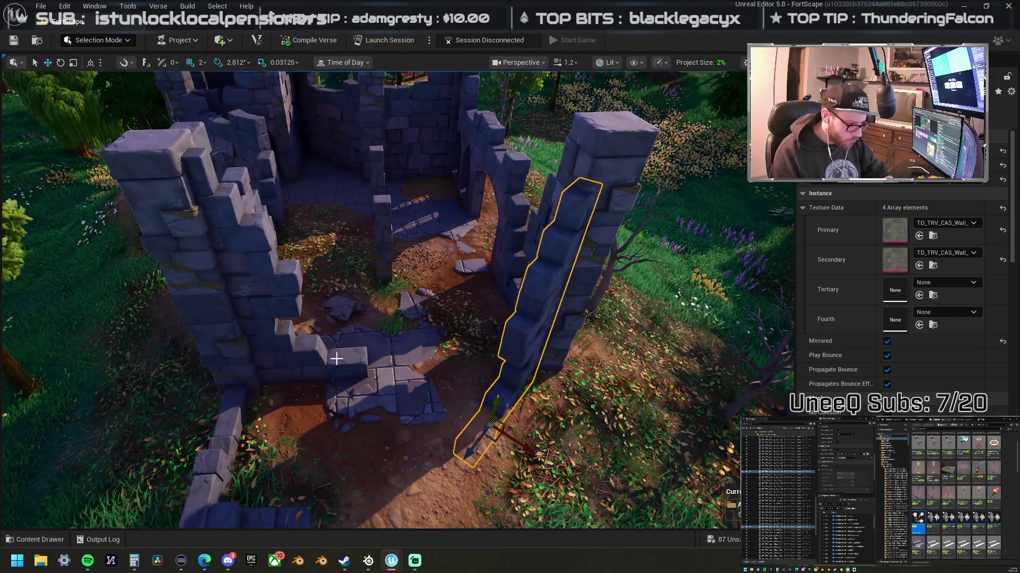
left_click(258, 273)
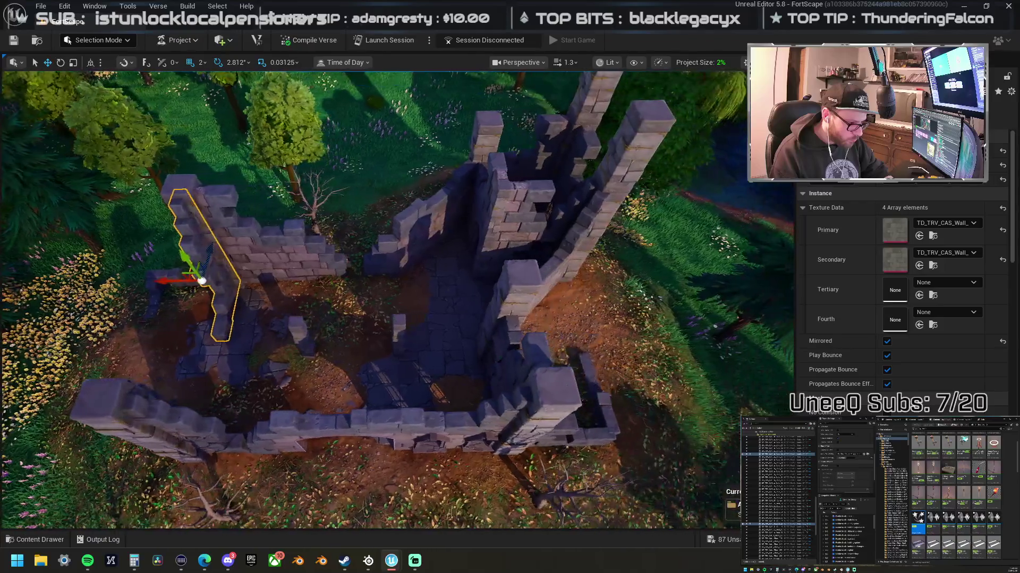
left_click(434, 335)
key("Delete")
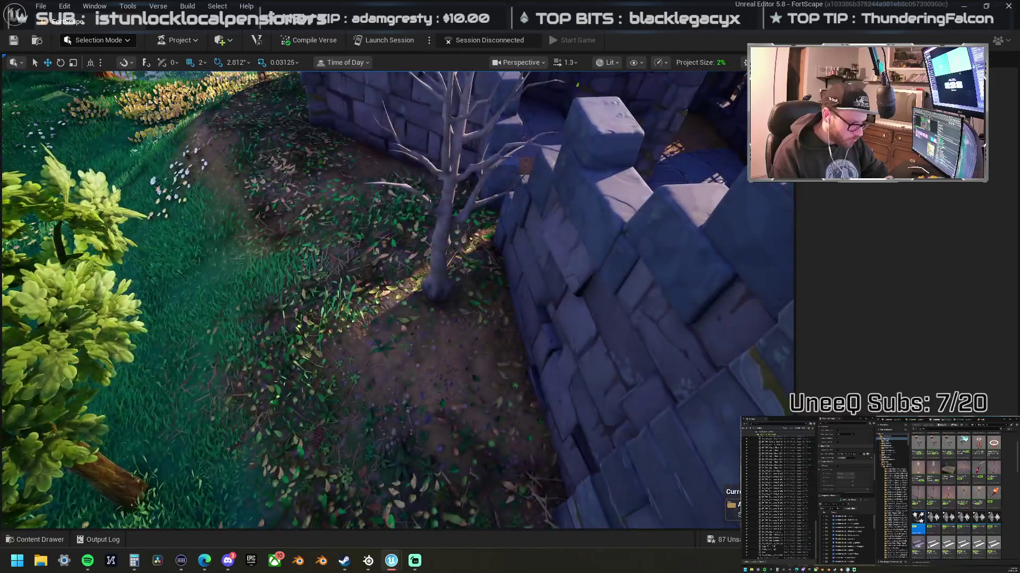
left_click(445, 260)
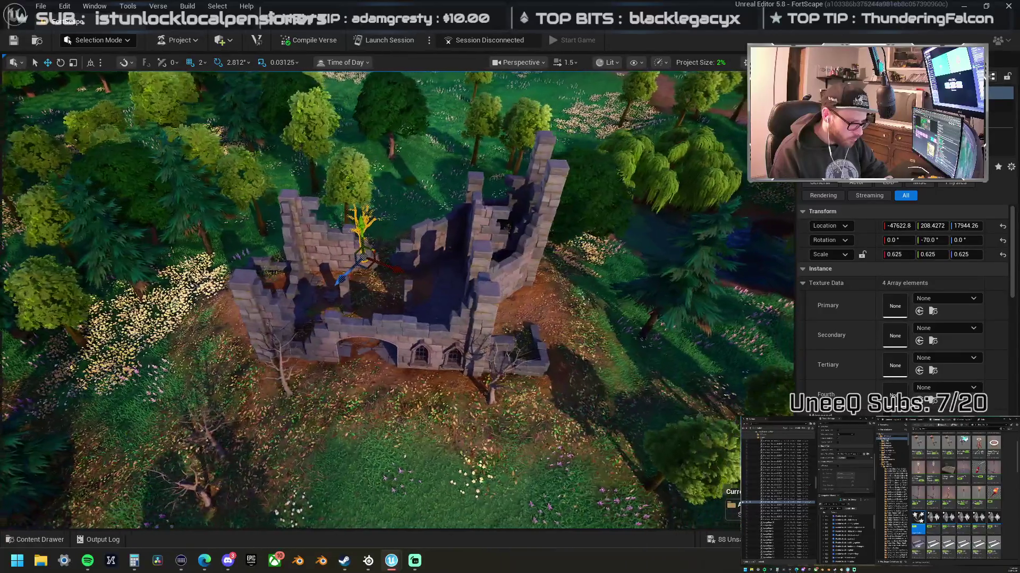
Step: Fly from the castle ruins over to an angled view of the farm
left_click_drag(393, 239, 340, 239)
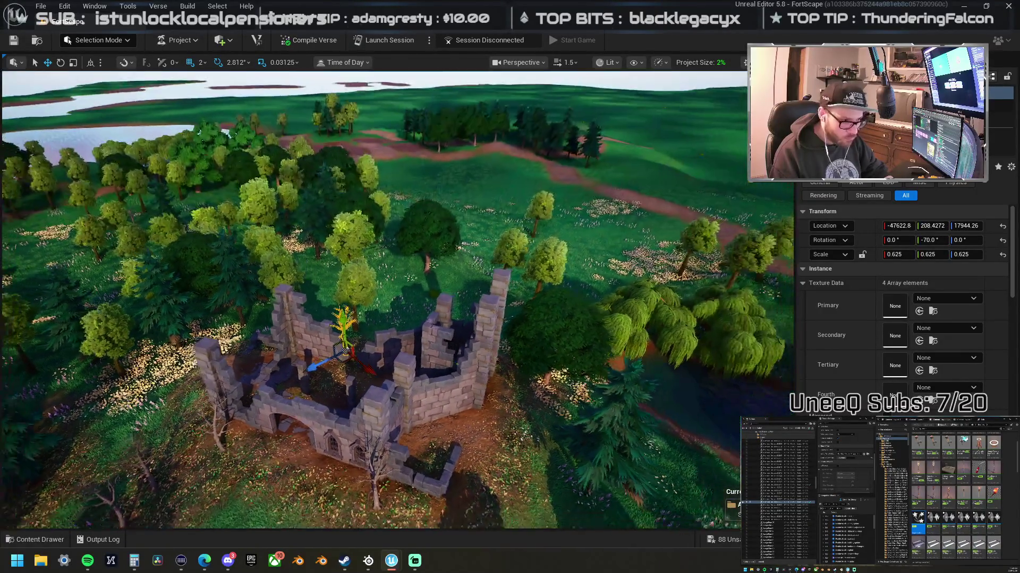
scroll(398, 300, "down", 3)
scroll(398, 300, "up", 3)
key("d")
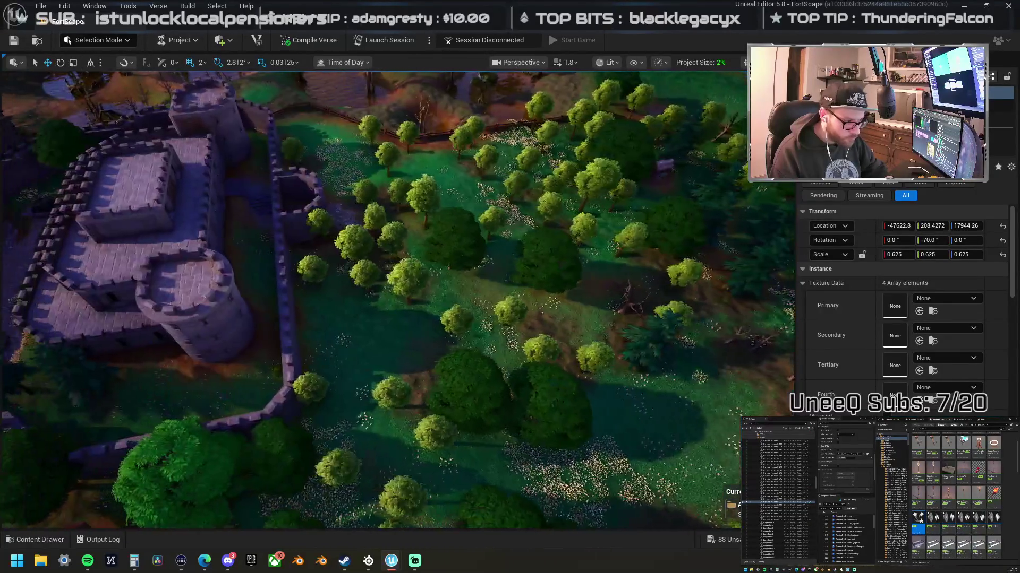
key("w")
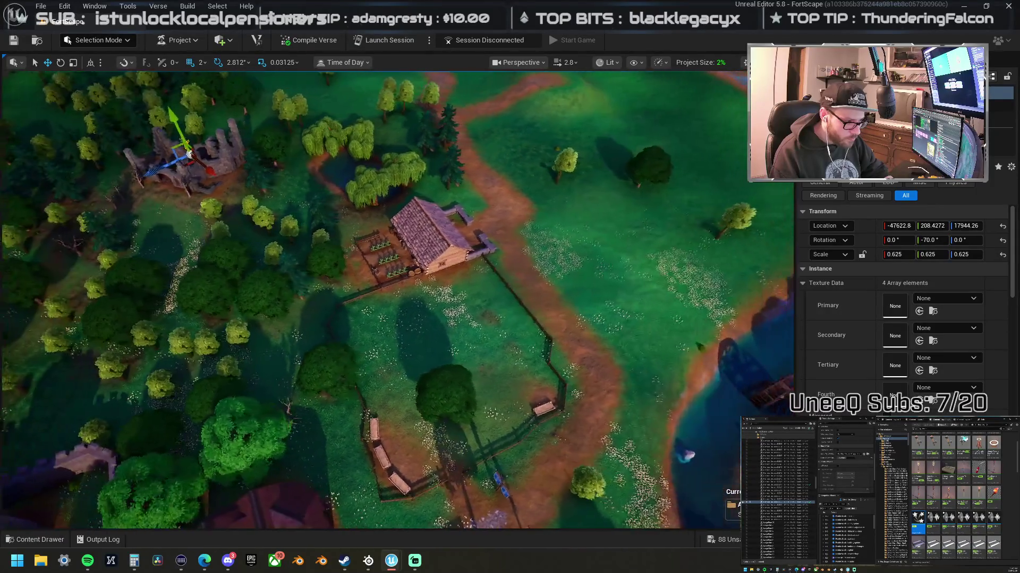
key("s")
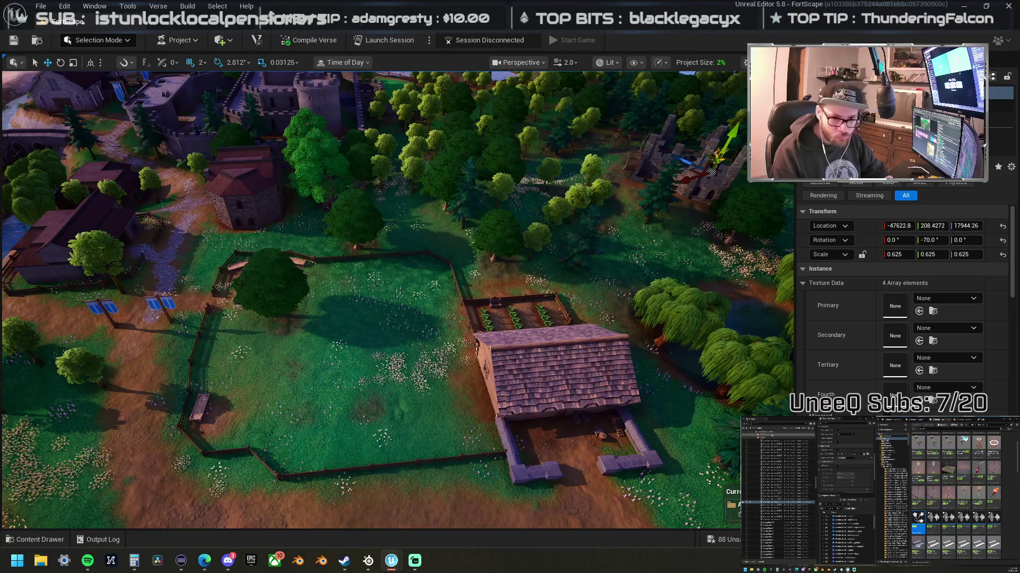
left_click(725, 183)
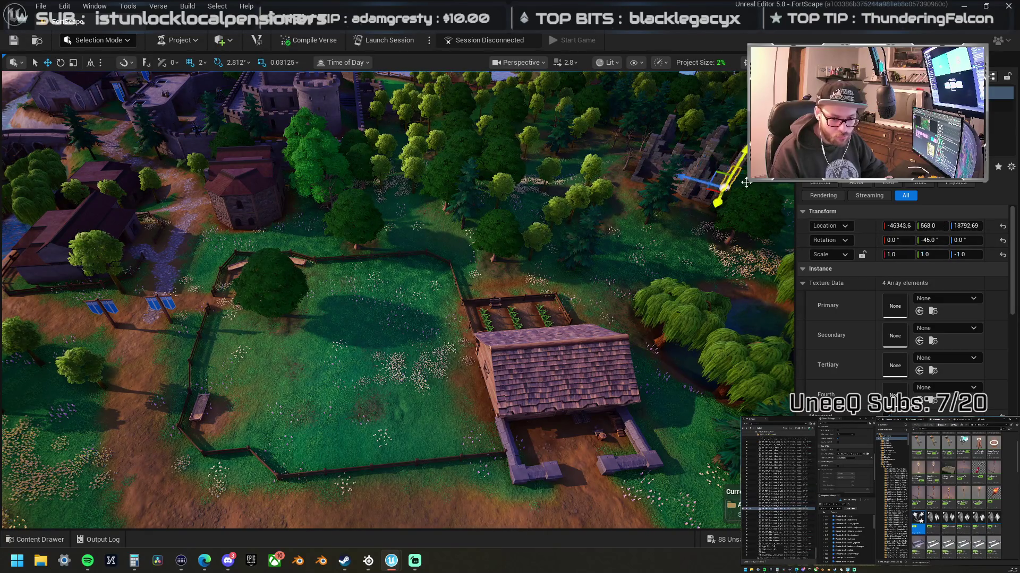
key("Escape")
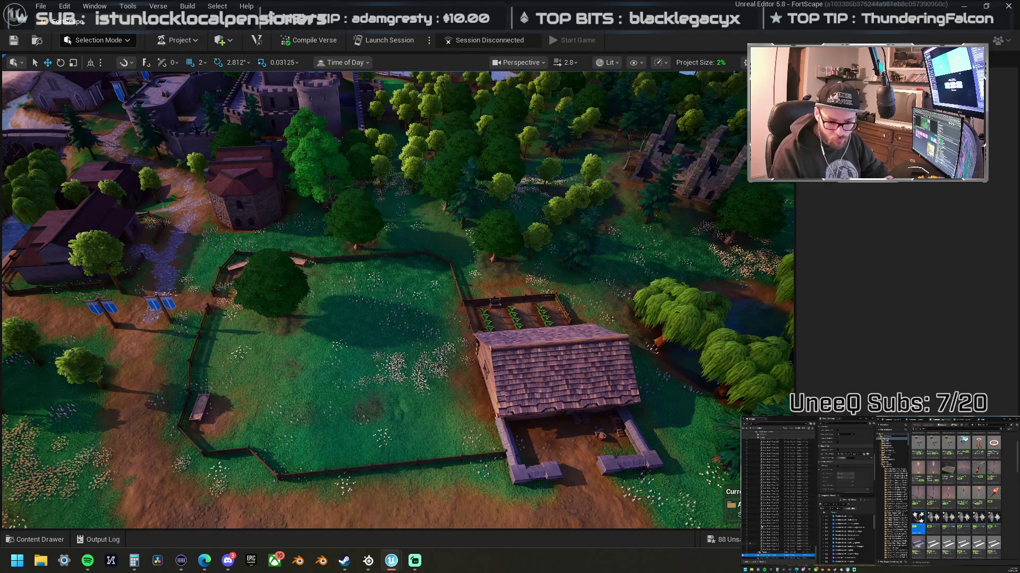
Step: Move several actors from the actor list into a folder
scroll(757, 498, "up", 5)
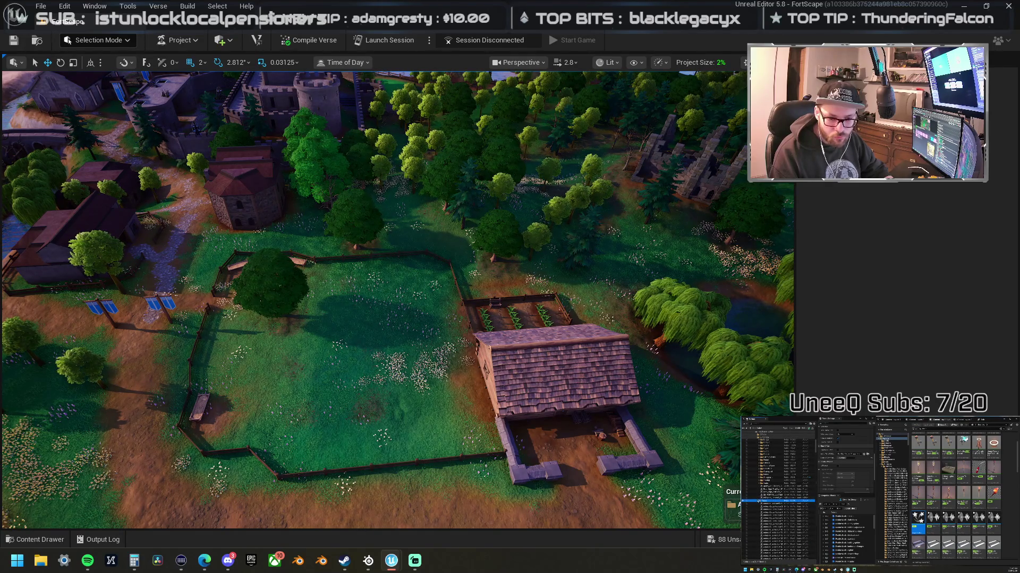
scroll(758, 500, "up", 3)
scroll(765, 531, "up", 3)
left_click_drag(764, 556, 765, 530)
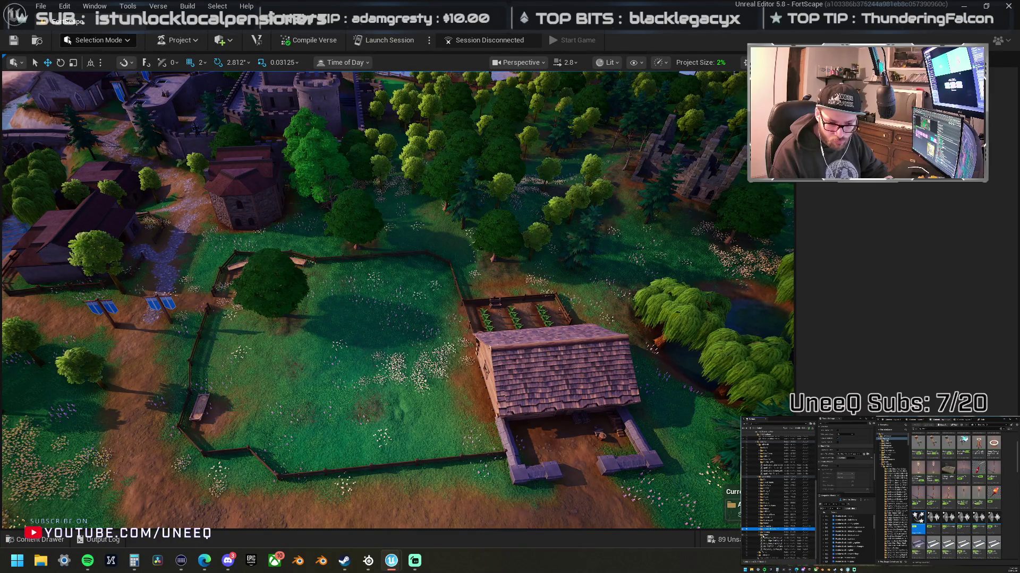
left_click(764, 535)
left_click(764, 553, "ctrl")
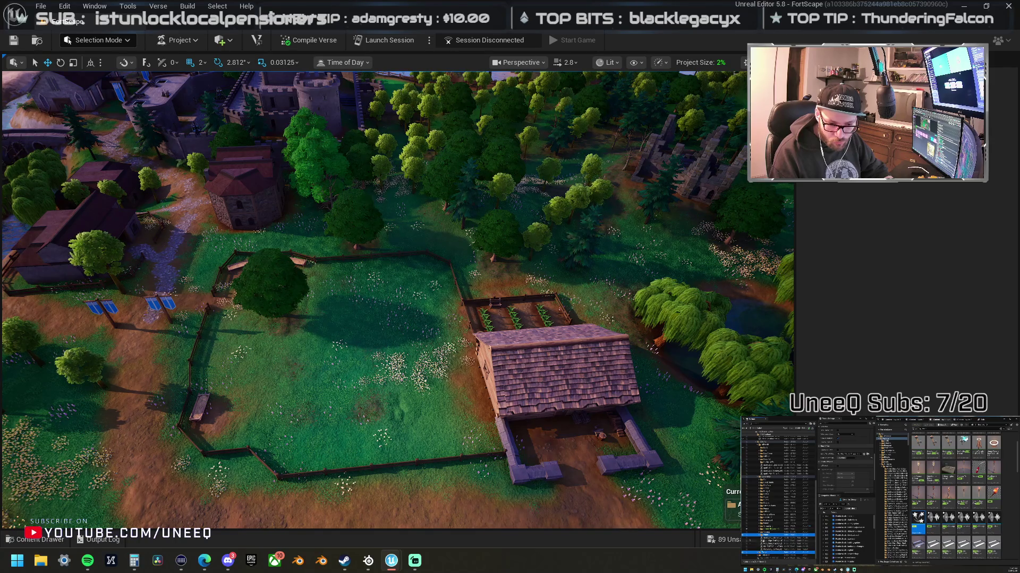
left_click_drag(765, 553, 768, 445)
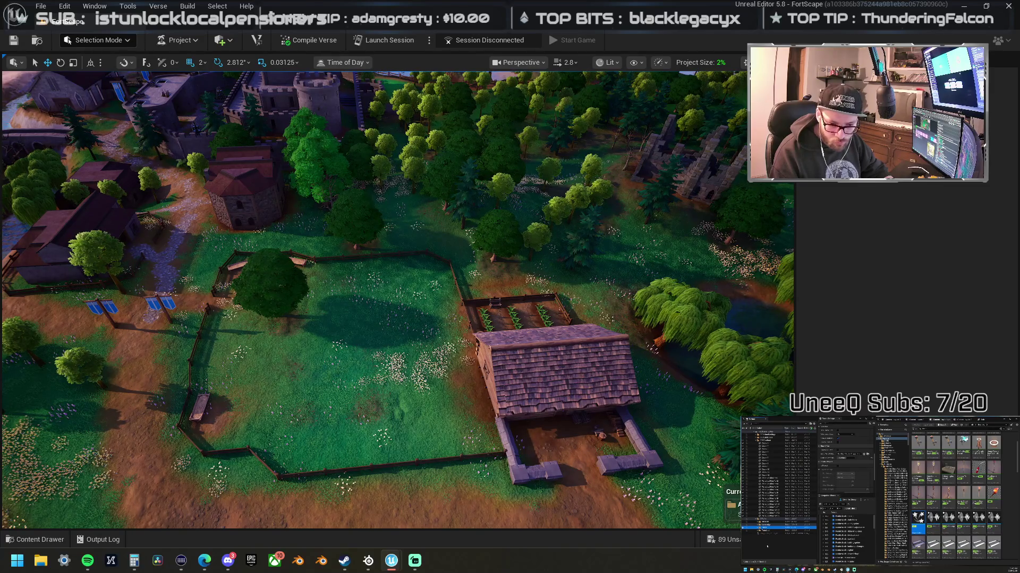
Step: Duplicate the selection with Ctrl+D and focus the view on another listed actor
scroll(778, 493, "down", 5)
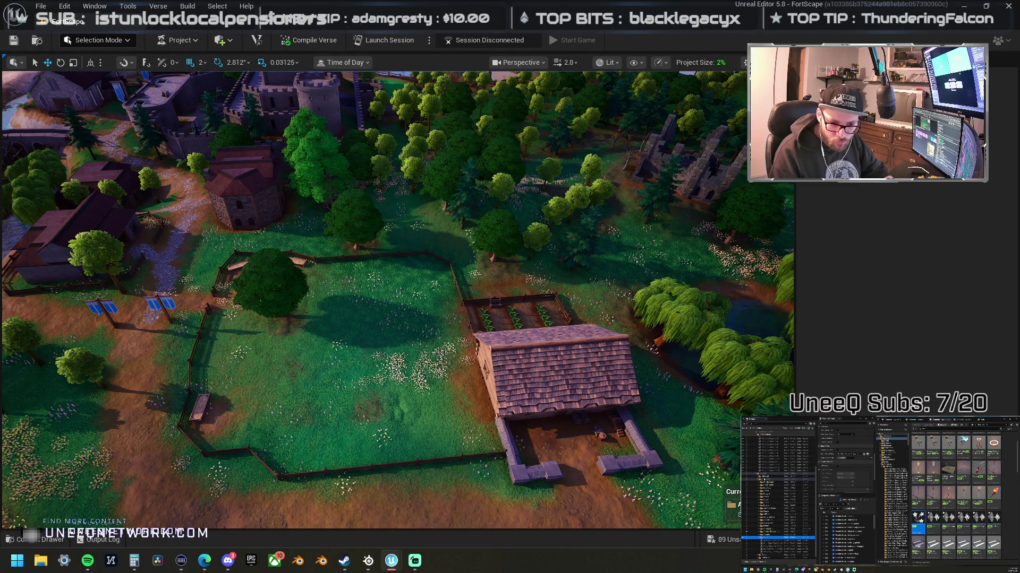
key("ctrl+d")
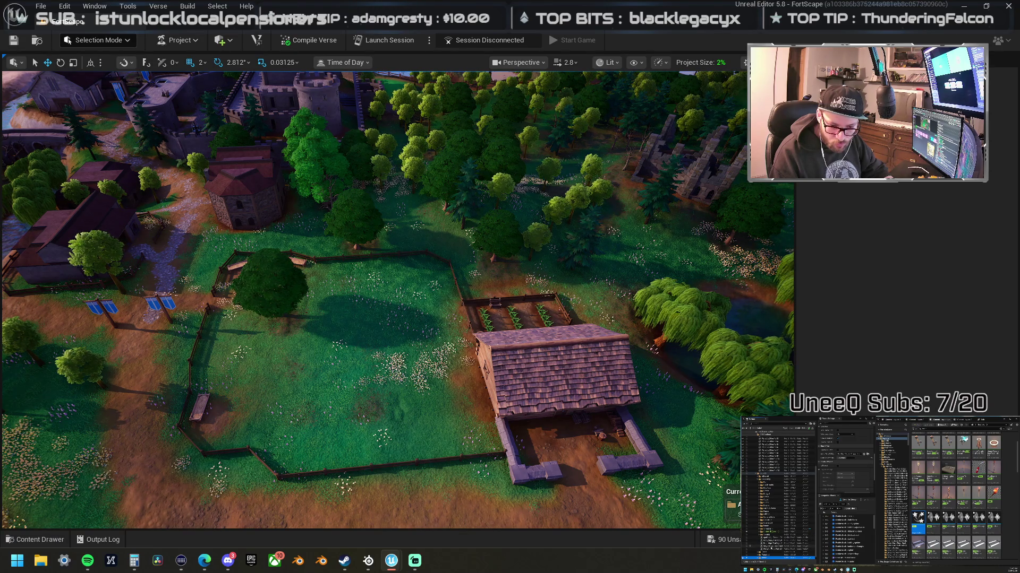
left_click(781, 538)
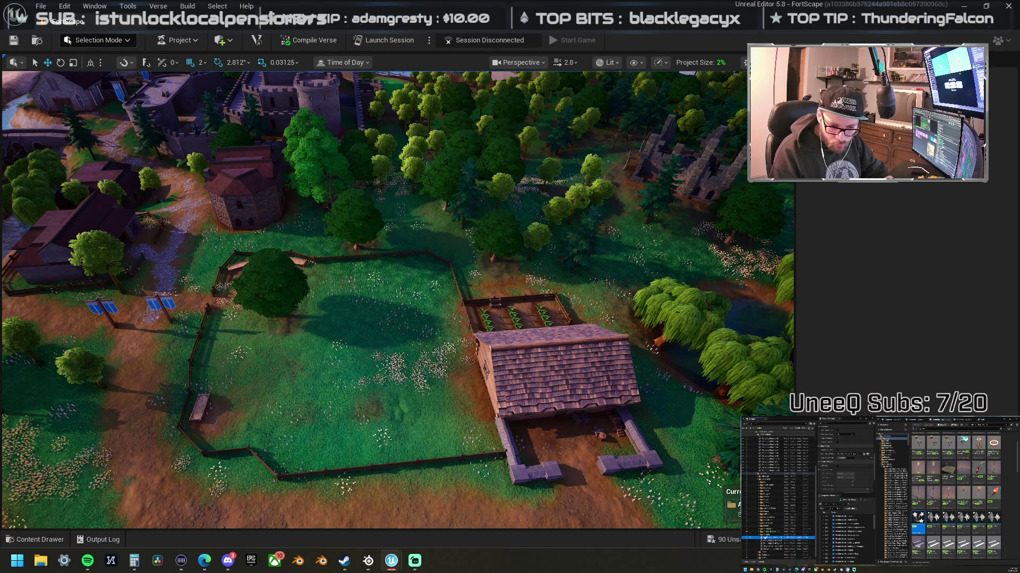
key("f")
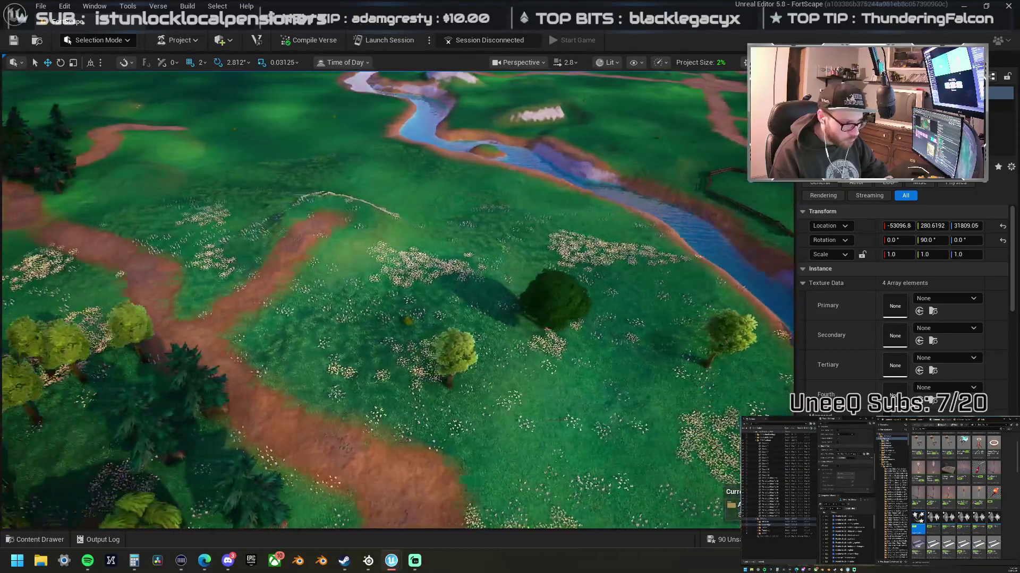
scroll(397, 300, "up", 2)
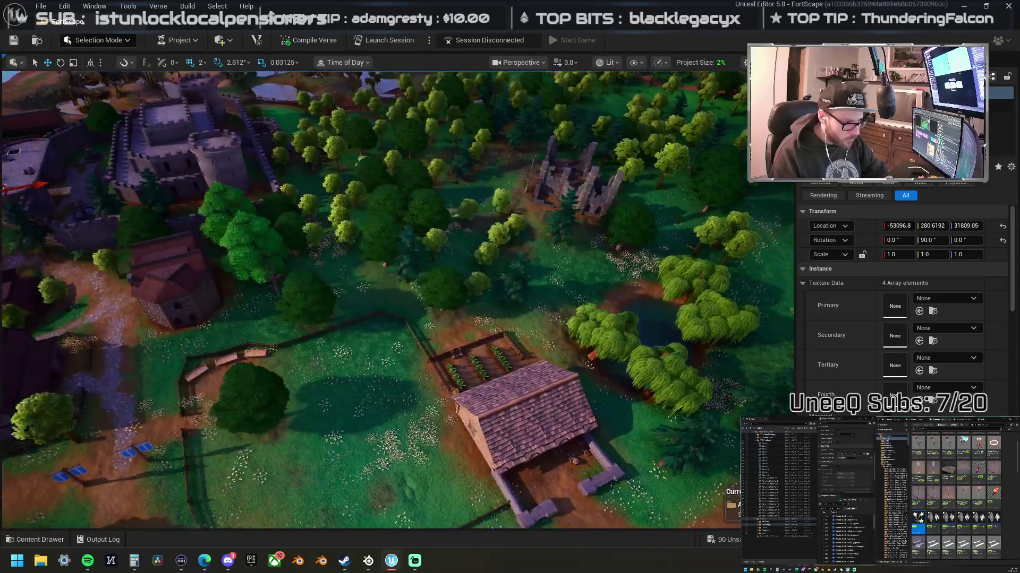
scroll(397, 300, "up", 1)
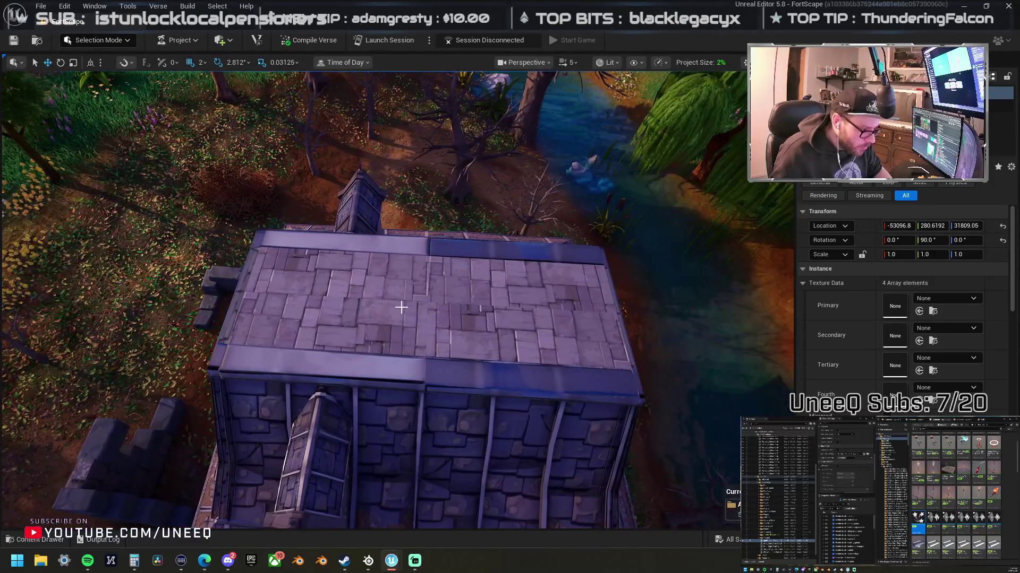
Step: Select and focus the stone house's roof piece, orbiting in close to its side
left_click(399, 303)
key("f")
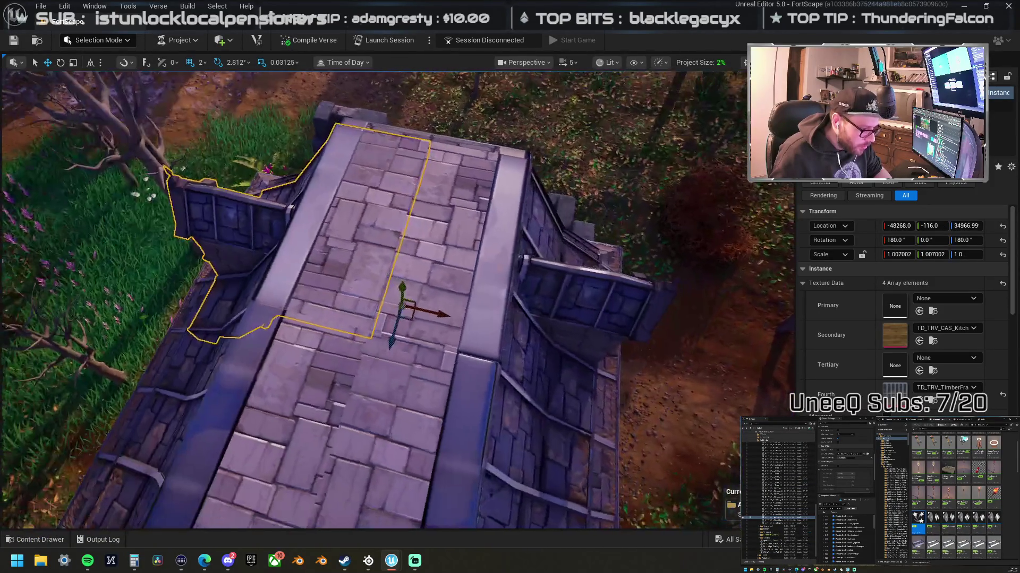
left_click_drag(406, 279, 406, 279)
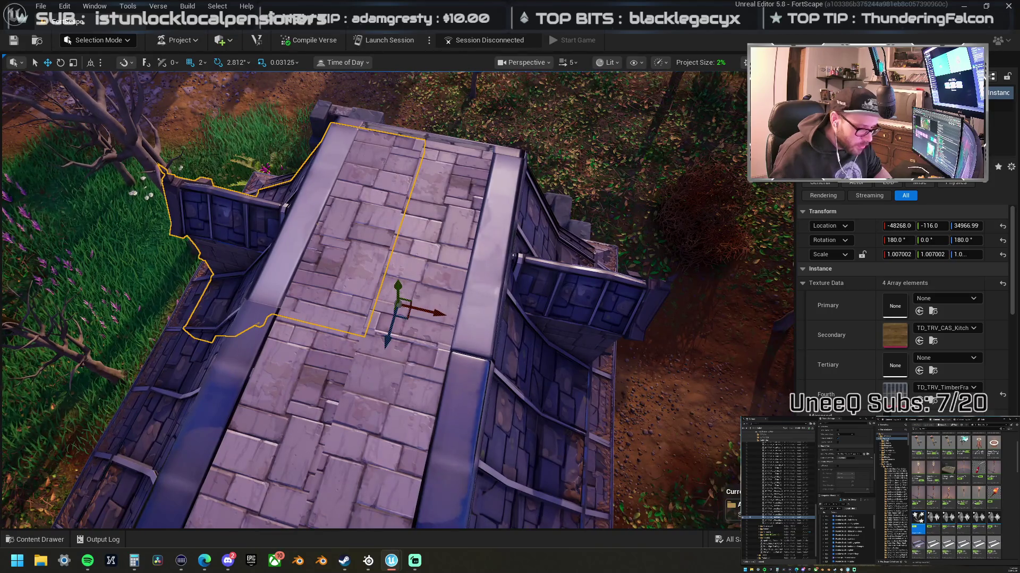
mouse_move(406, 279)
left_mouse_down()
mouse_move(366, 260)
mouse_move(391, 331)
mouse_move(414, 212)
left_mouse_up()
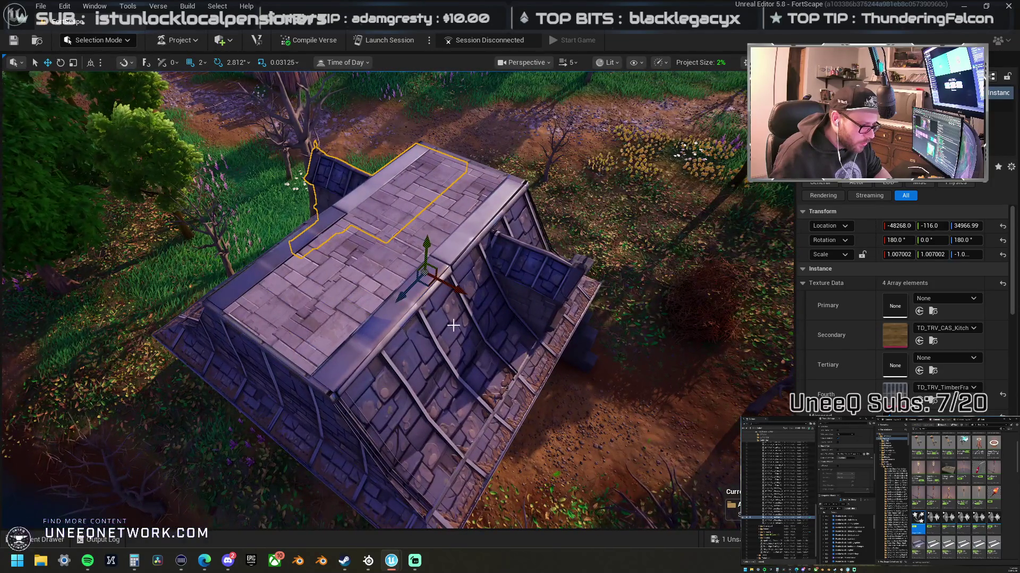
mouse_move(428, 344)
left_mouse_down()
mouse_move(419, 308)
mouse_move(334, 265)
mouse_move(447, 327)
left_mouse_up()
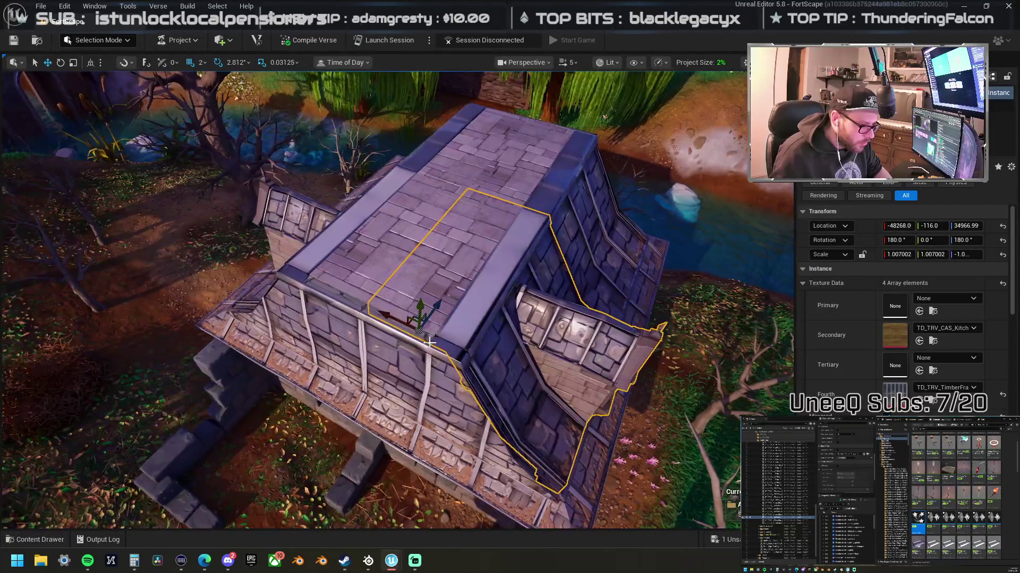
Step: Undo the roof piece's vertical flip so its Scale Z returns to 1.0
key("ctrl+z")
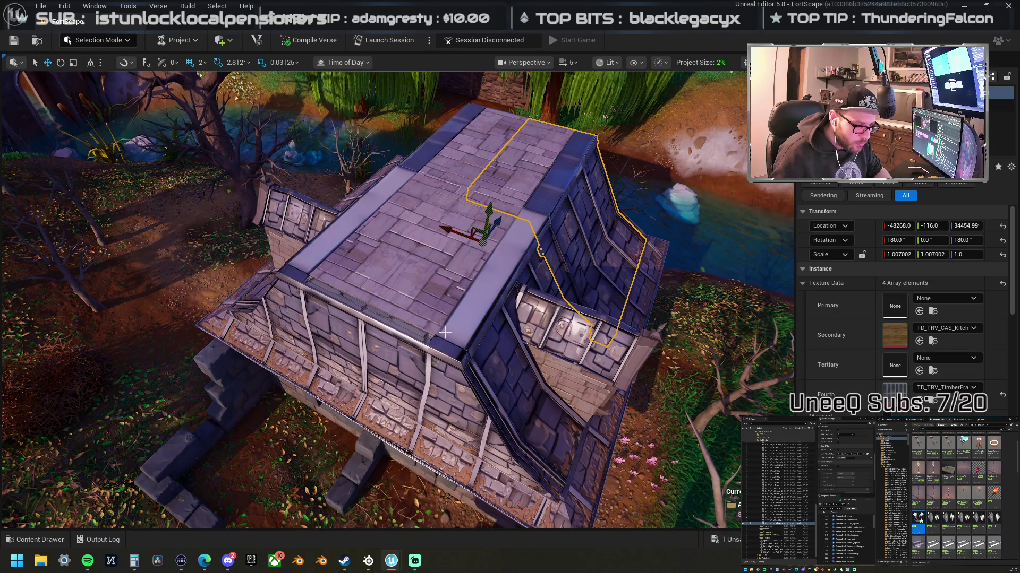
key("ctrl+z")
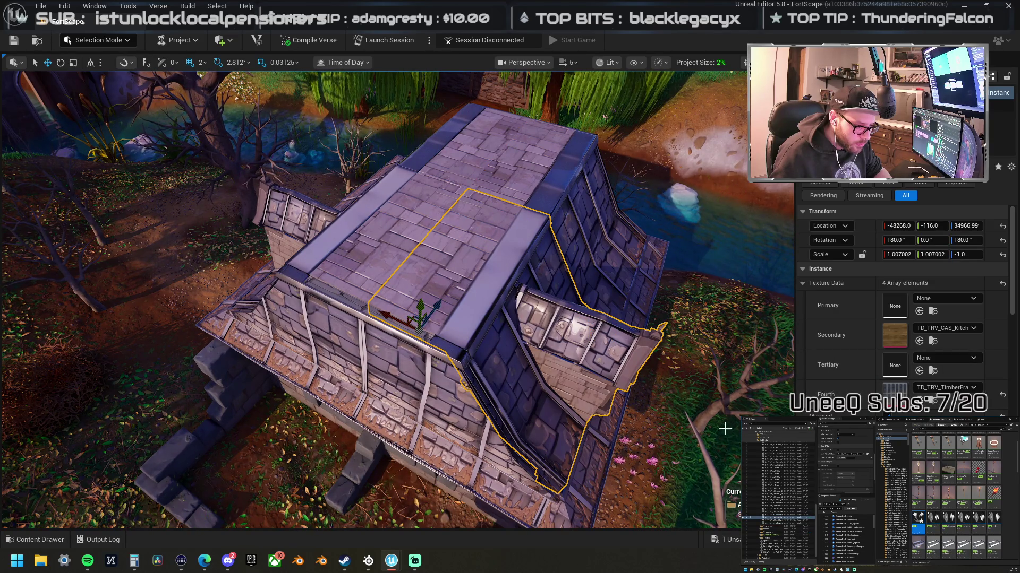
key("ctrl+z")
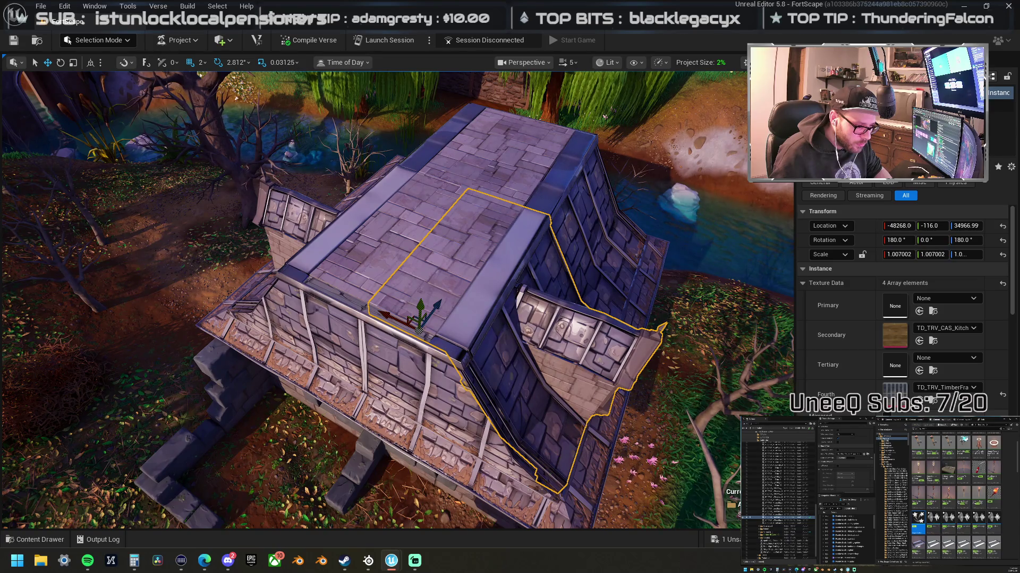
scroll(397, 300, "down", 10)
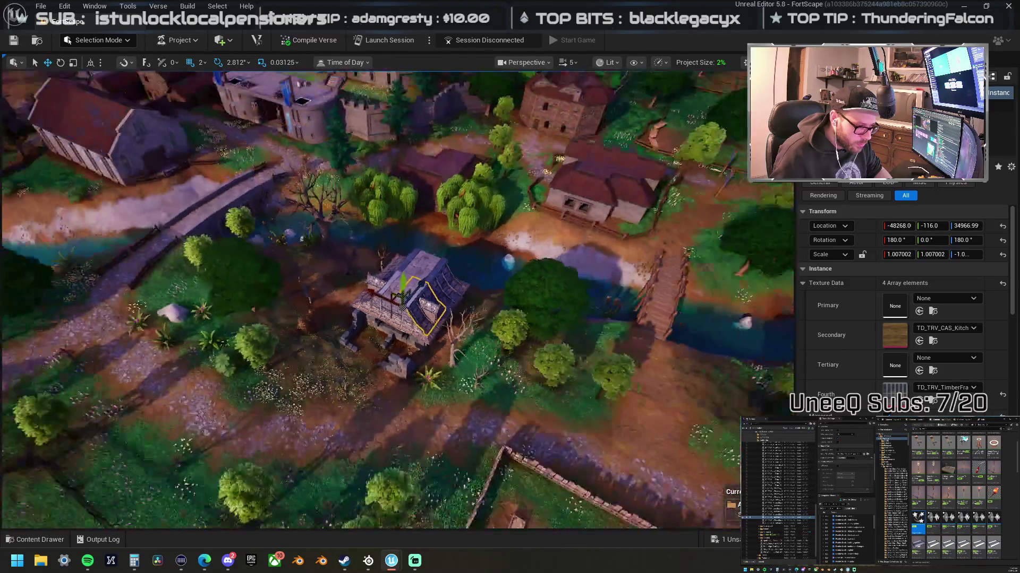
scroll(397, 300, "up", 5)
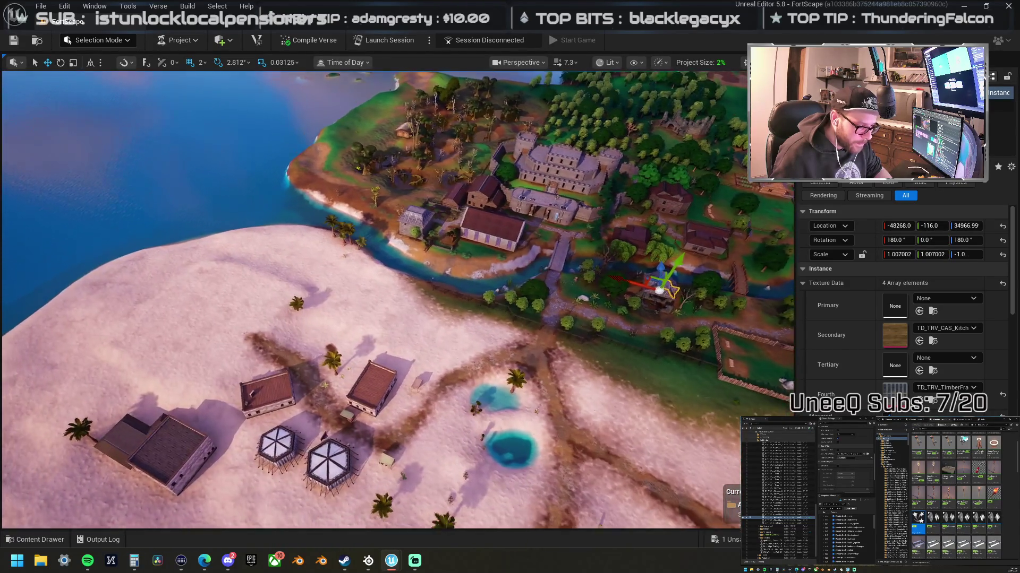
scroll(397, 300, "up", 5)
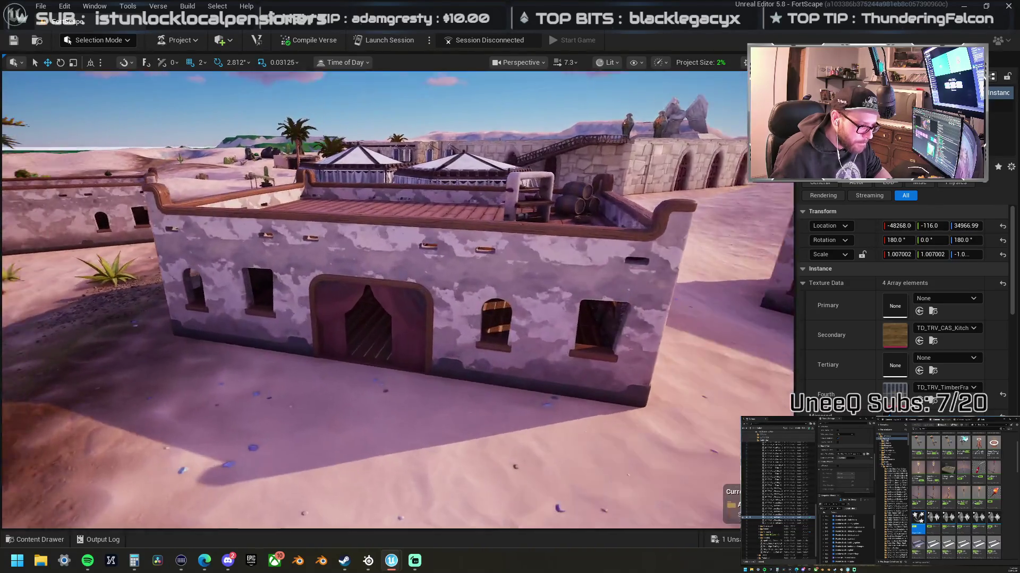
scroll(397, 300, "down", 2)
mouse_move(397, 300)
left_mouse_down()
mouse_move(372, 329)
mouse_move(402, 279)
mouse_move(255, 279)
left_mouse_up()
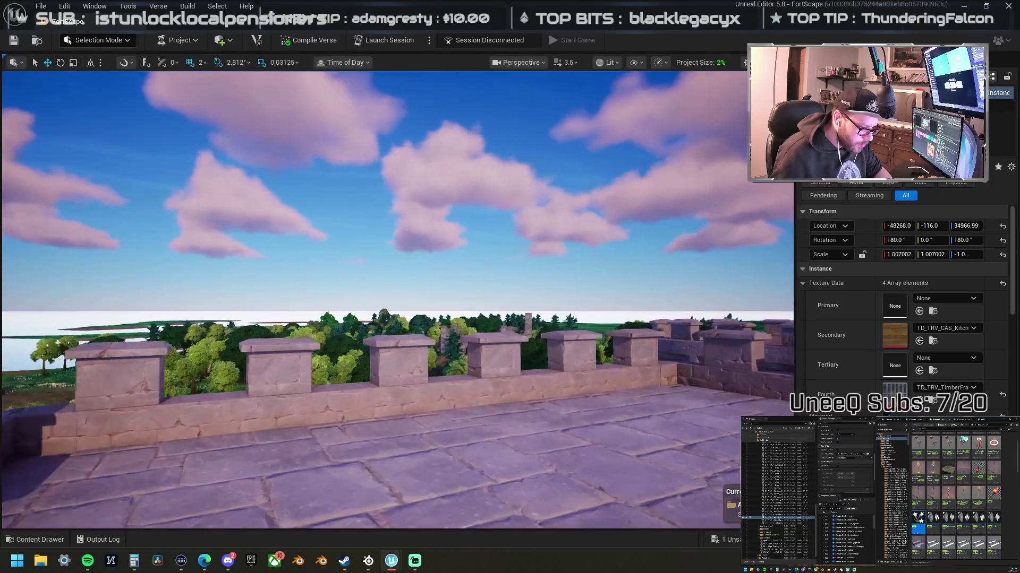
key("w")
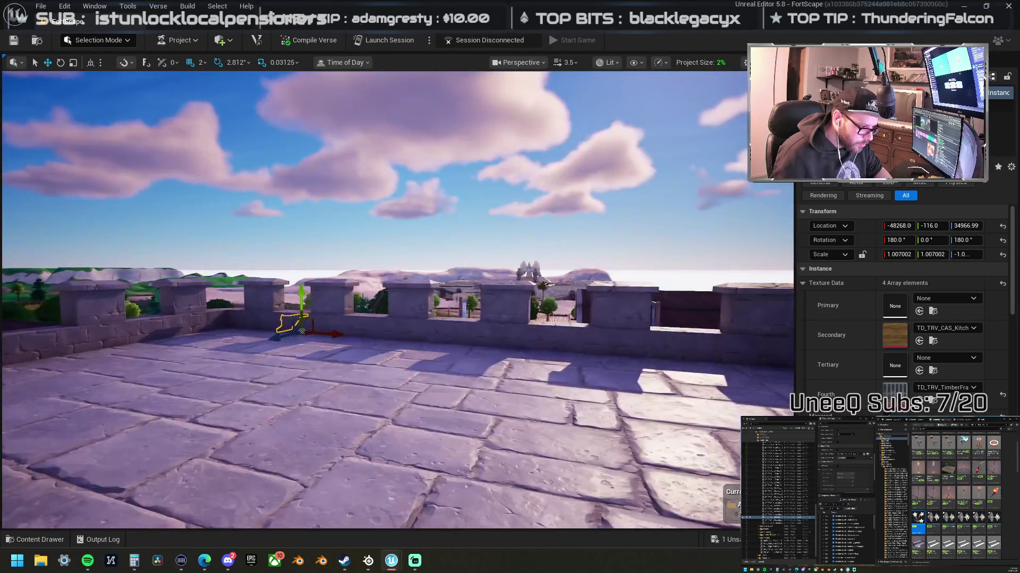
key("s")
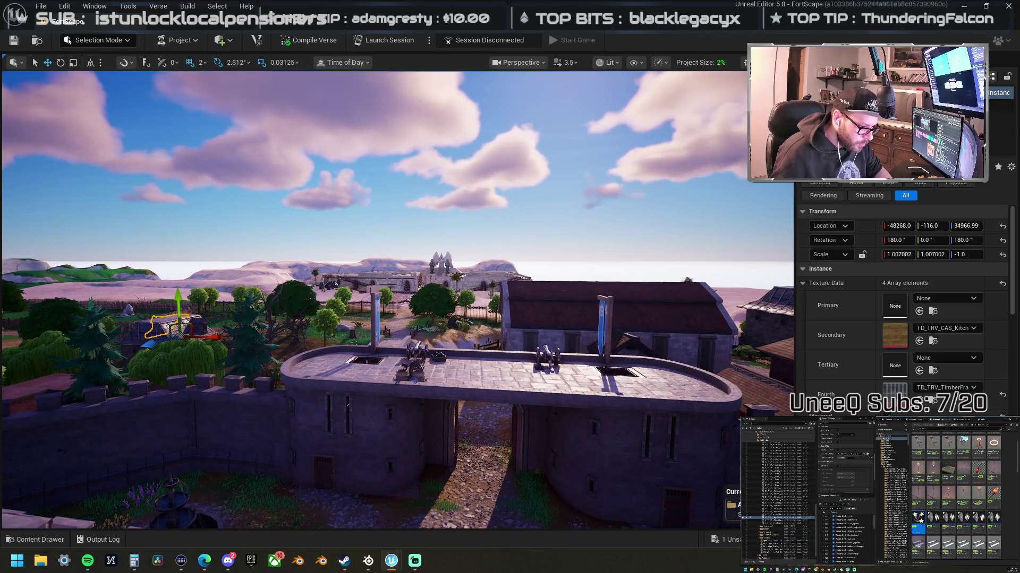
key("s")
key("a")
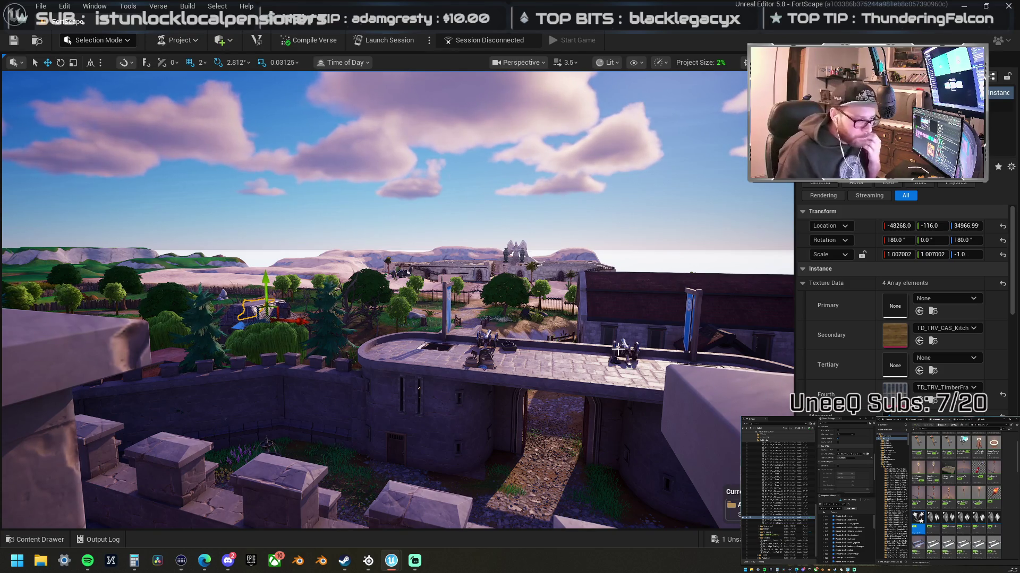
mouse_move(535, 313)
left_mouse_down()
mouse_move(515, 319)
mouse_move(510, 351)
mouse_move(445, 276)
left_mouse_up()
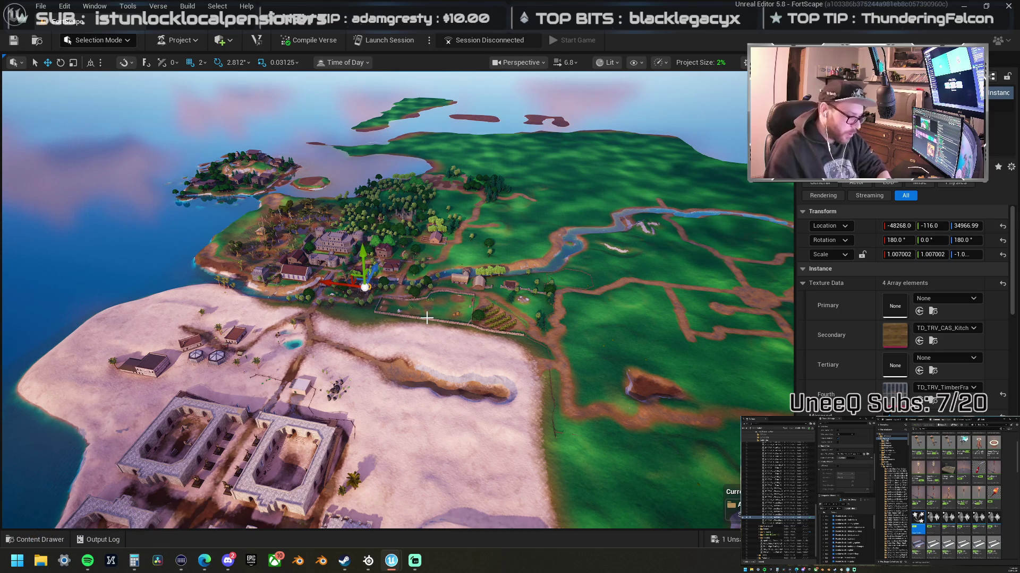
Step: Select the Day/Night Cycle device and check Enable Fog Component in its Details
scroll(325, 257, "up", 3)
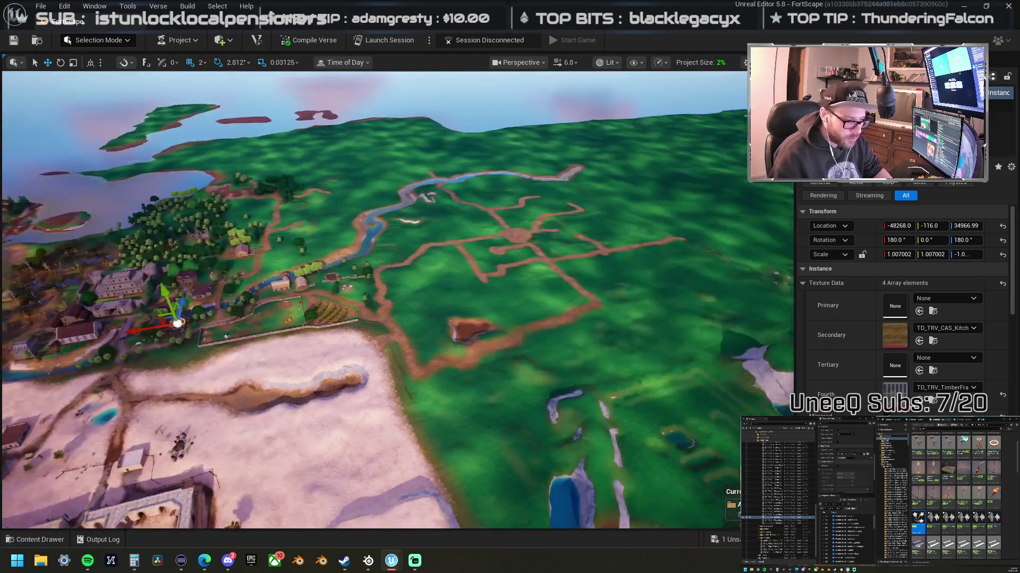
scroll(355, 309, "up", 2)
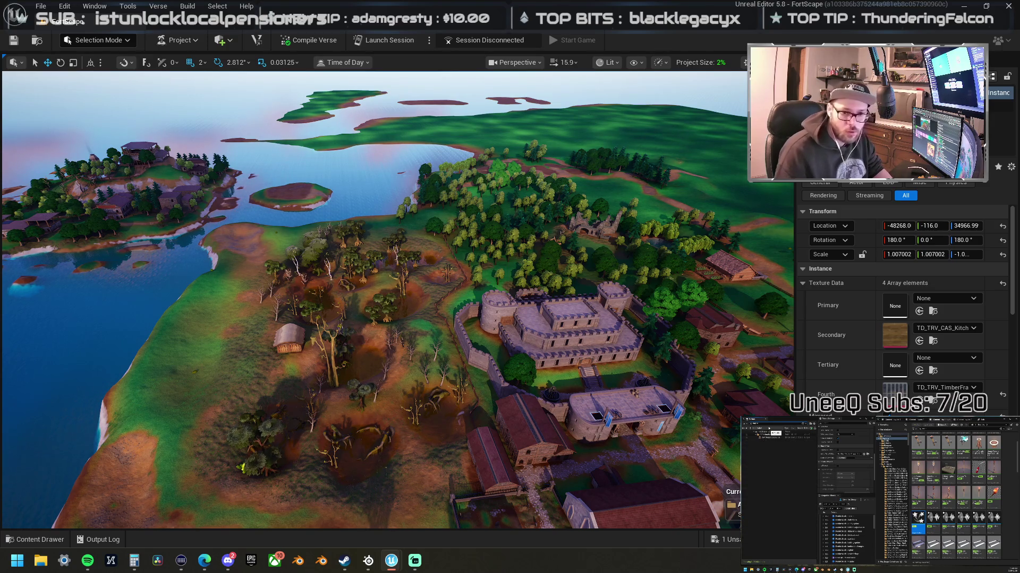
left_click(777, 437)
scroll(892, 352, "down", 10)
left_click(887, 345)
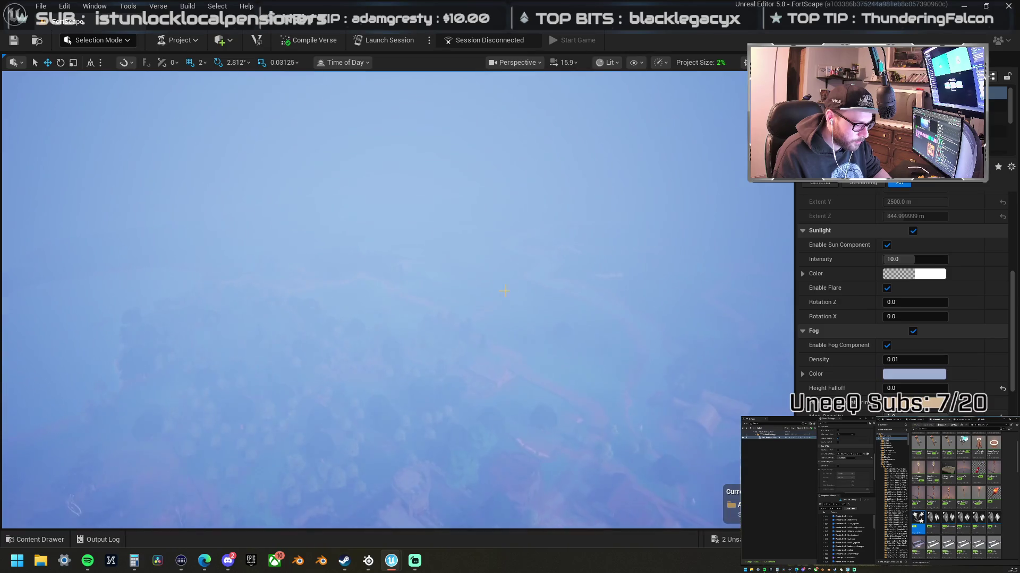
Step: Uncheck Fog and fly the view across the islands toward the village
left_click(913, 331)
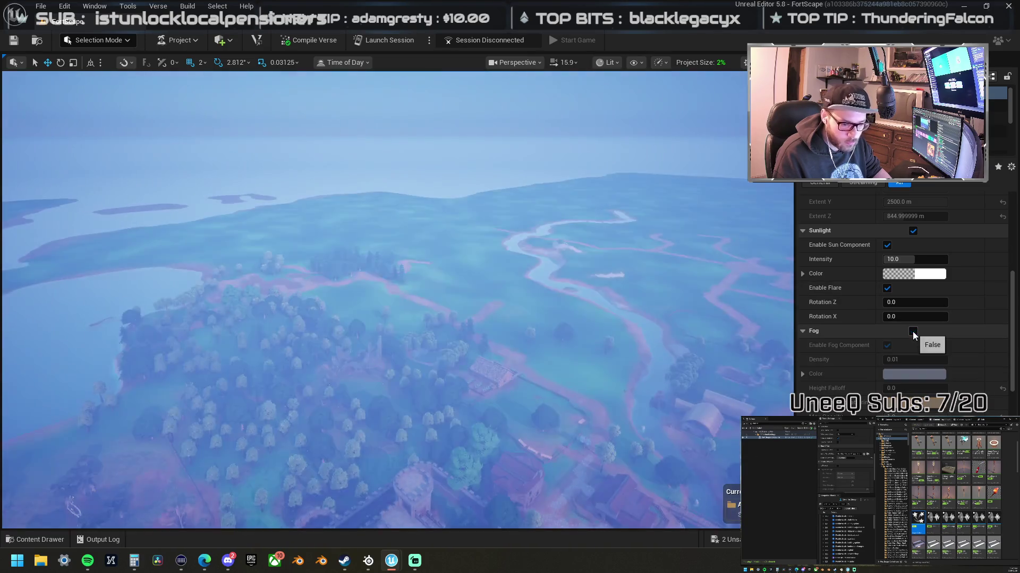
mouse_move(521, 285)
left_mouse_down()
mouse_move(509, 285)
mouse_move(510, 264)
mouse_move(510, 279)
left_mouse_up()
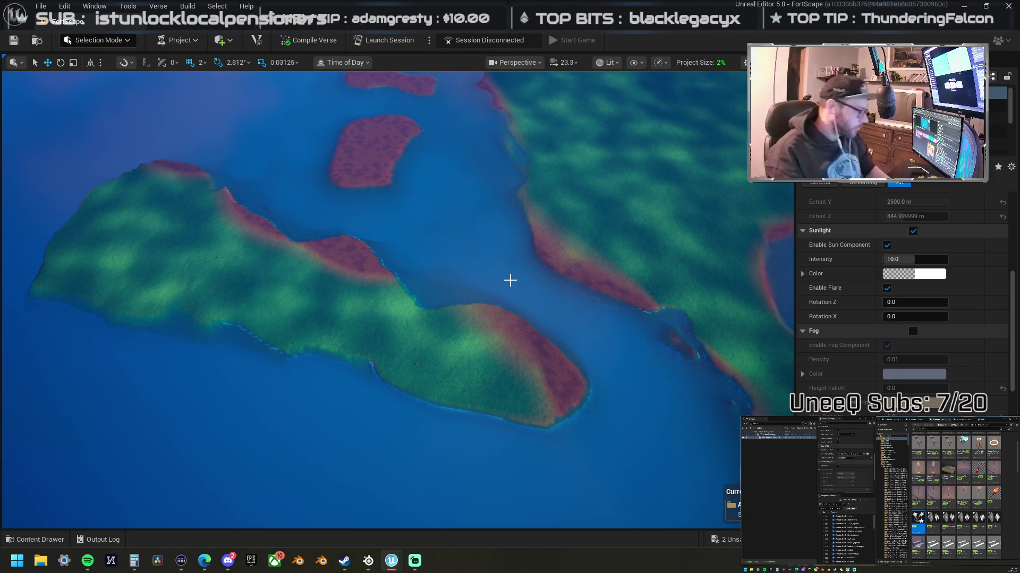
mouse_move(431, 246)
left_mouse_down()
mouse_move(403, 234)
mouse_move(404, 191)
mouse_move(377, 196)
left_mouse_up()
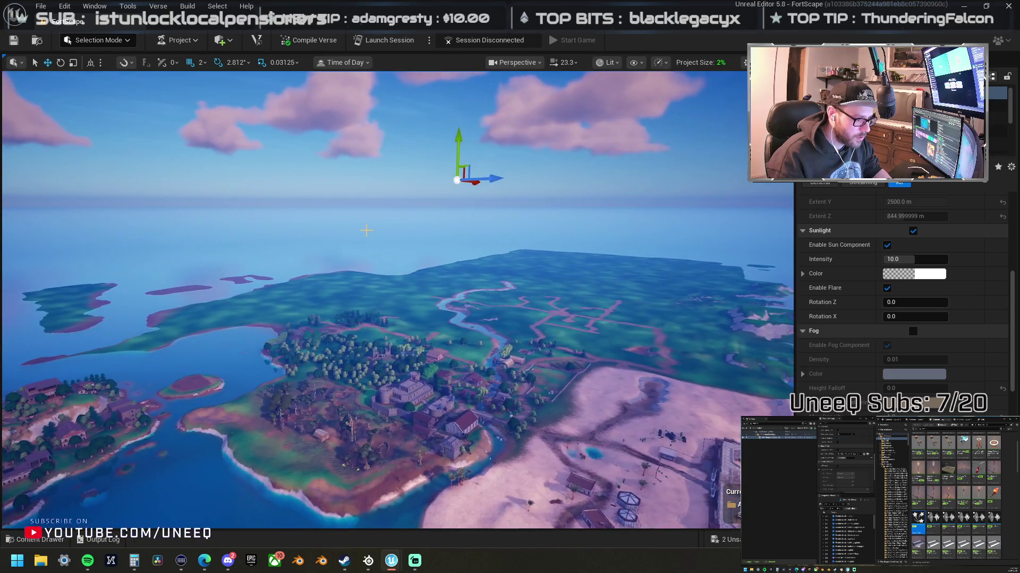
Step: Select the large terrain actor to show its Falloff and Effects properties in Details
left_click(372, 318)
left_click_drag(372, 318, 375, 351)
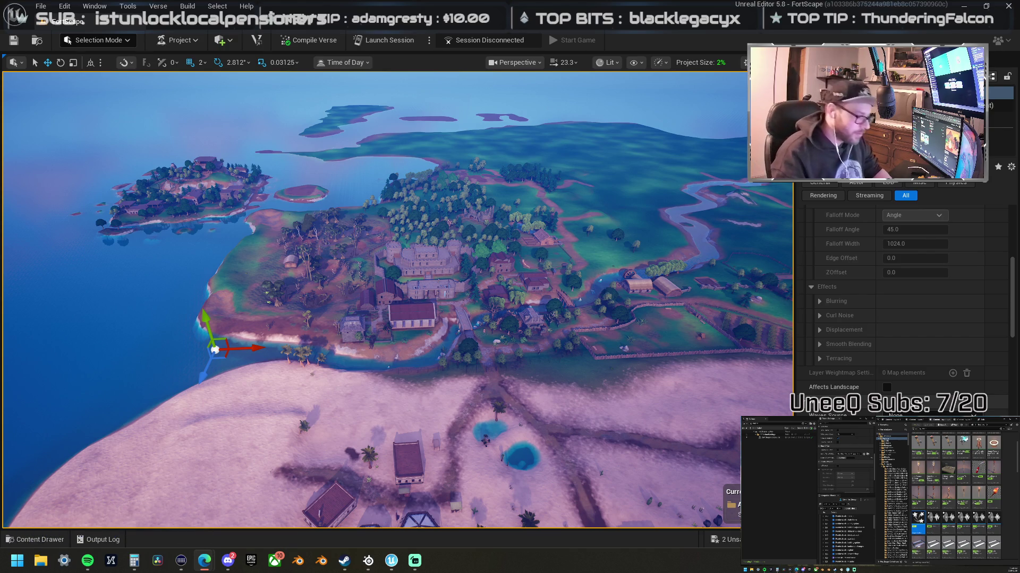
scroll(398, 300, "up", 5)
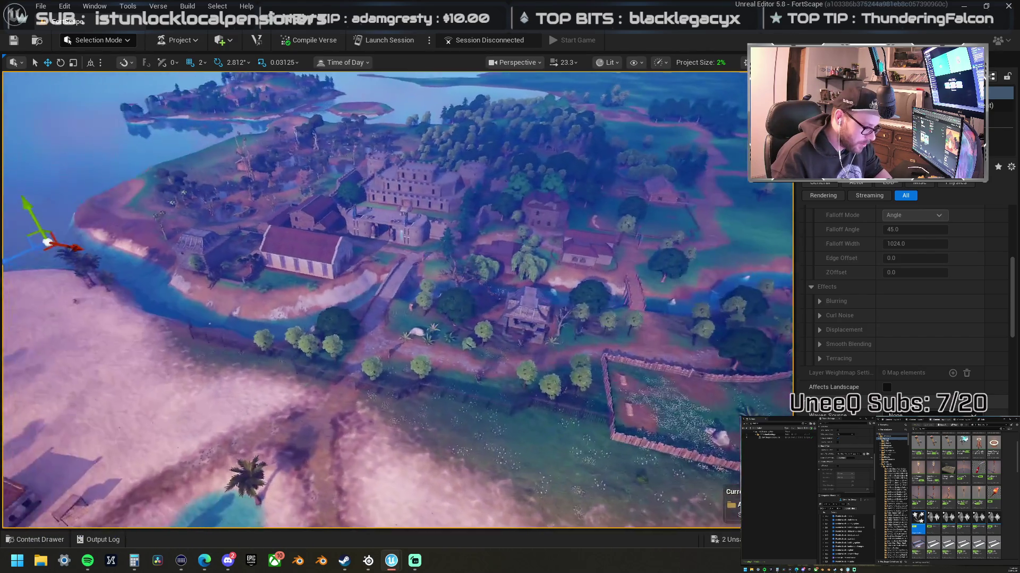
scroll(398, 300, "up", 5)
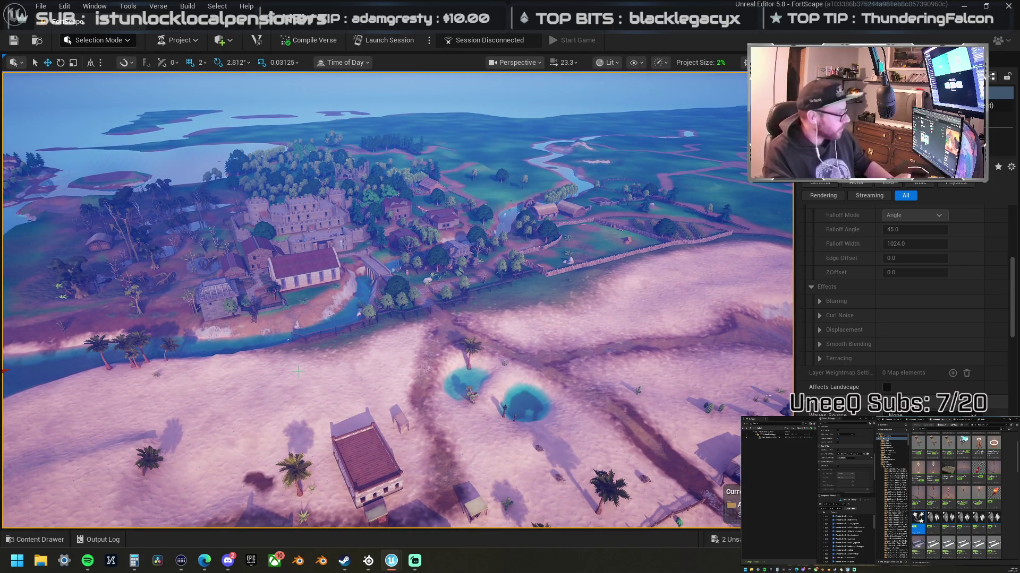
key("alt+Tab")
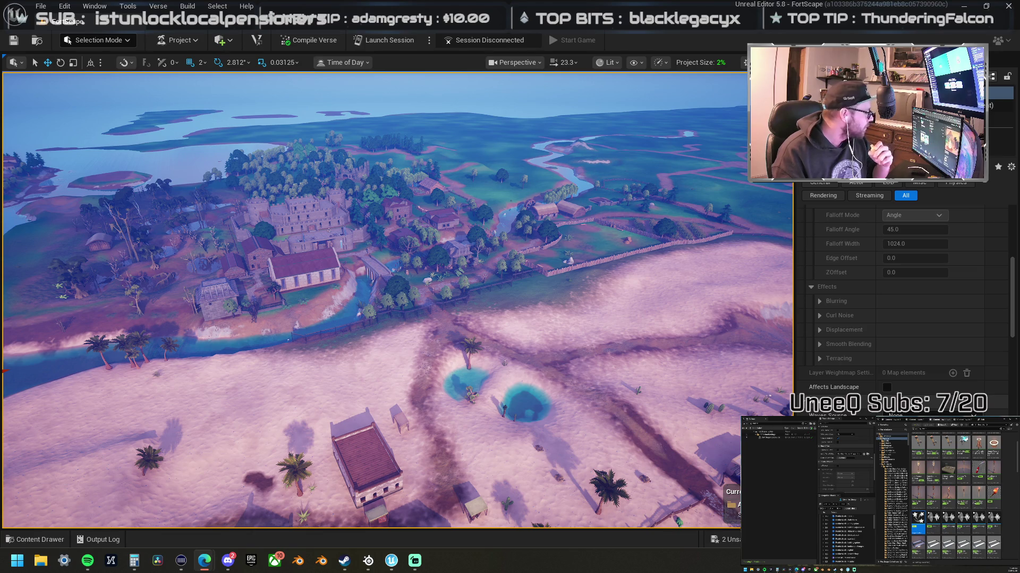
key("alt+Tab")
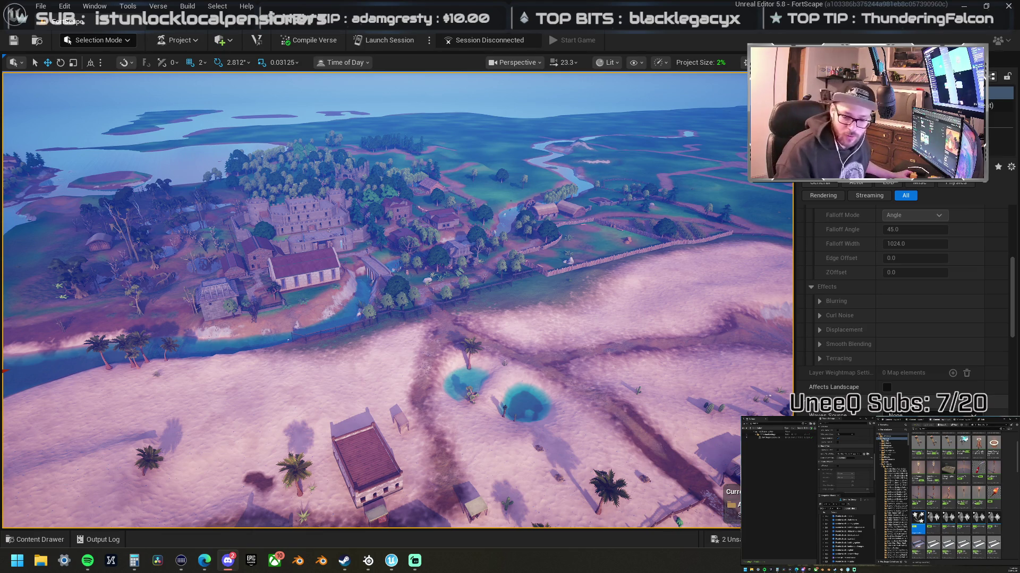
key("alt+Tab")
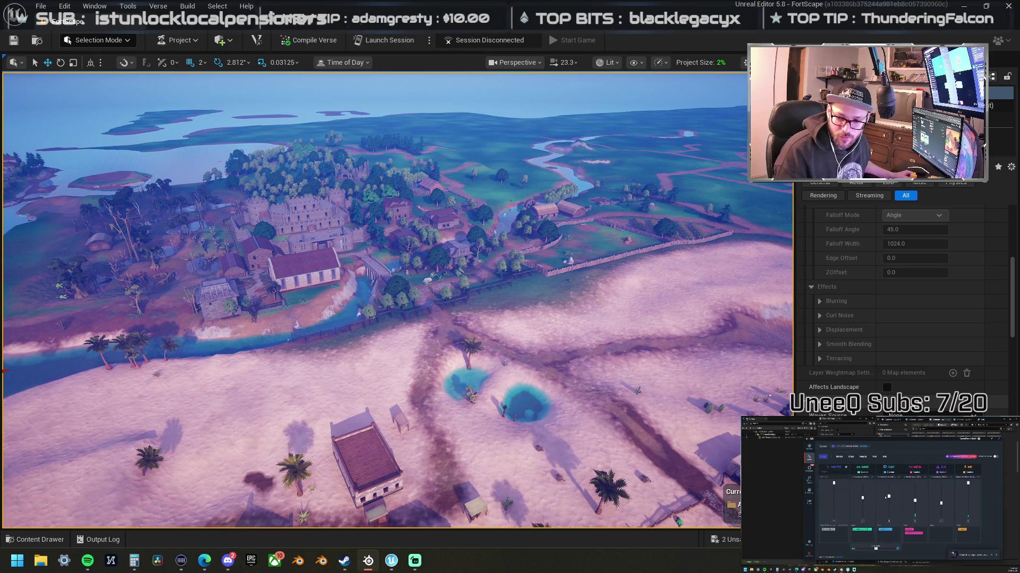
left_click_drag(888, 497, 888, 491)
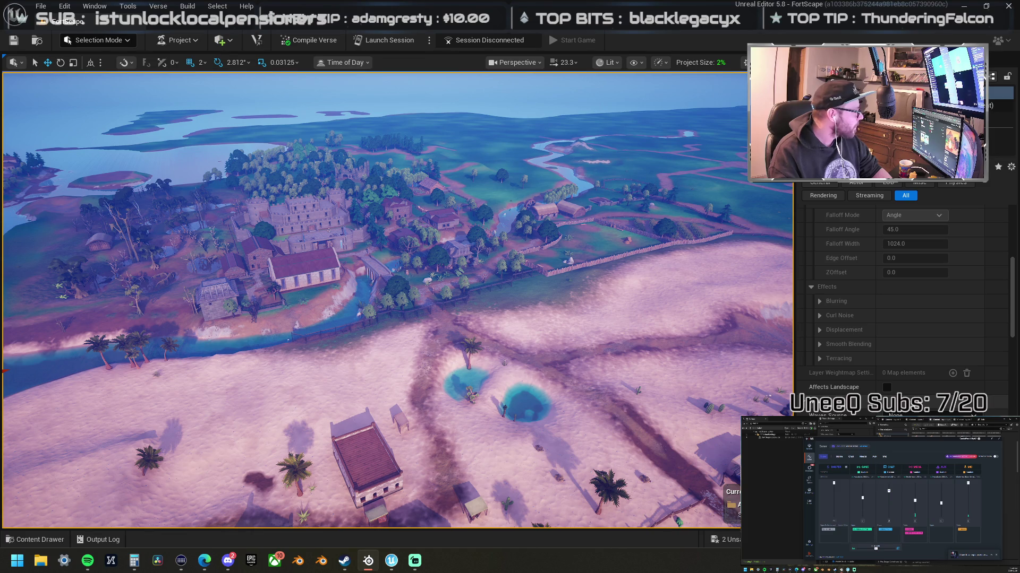
key("alt+Tab")
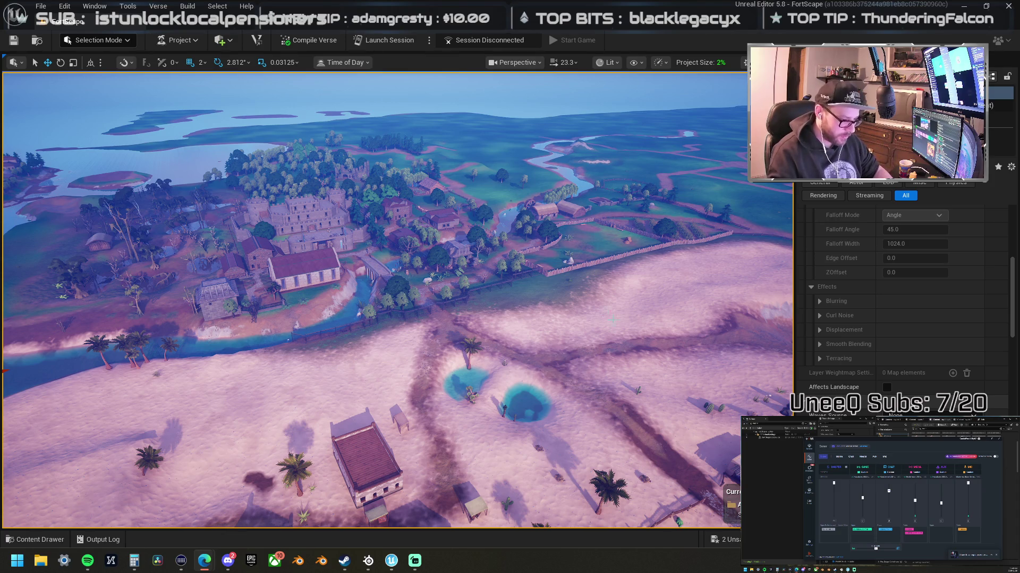
key("f")
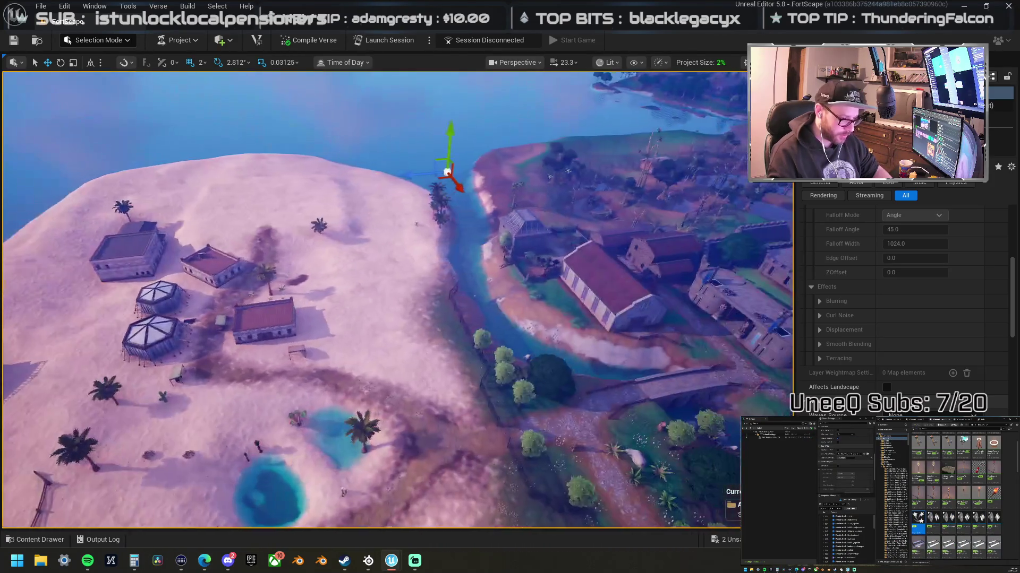